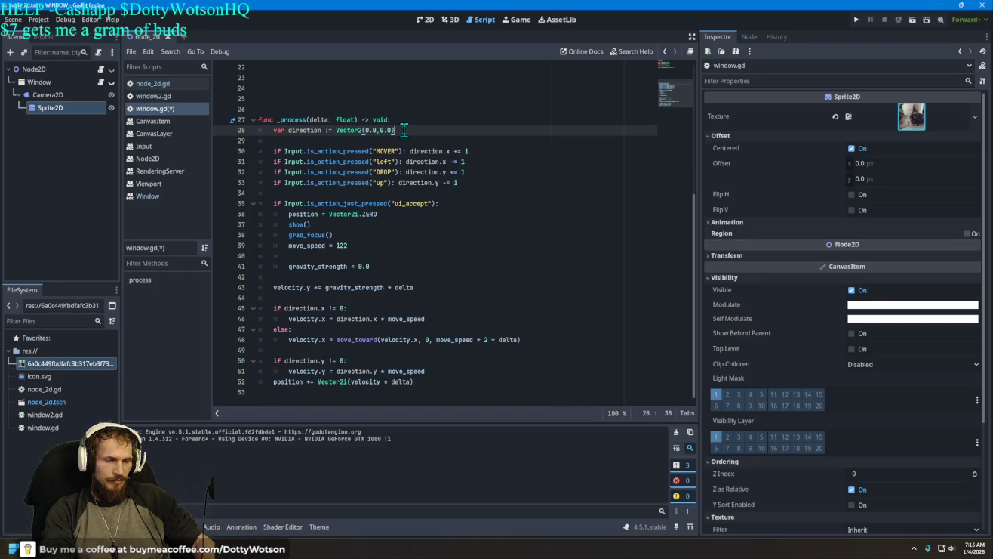
Add blank lines at the start of _process and paste the drag-handling code there
key(Up)
key(Return)
key(Return)
key(Return)
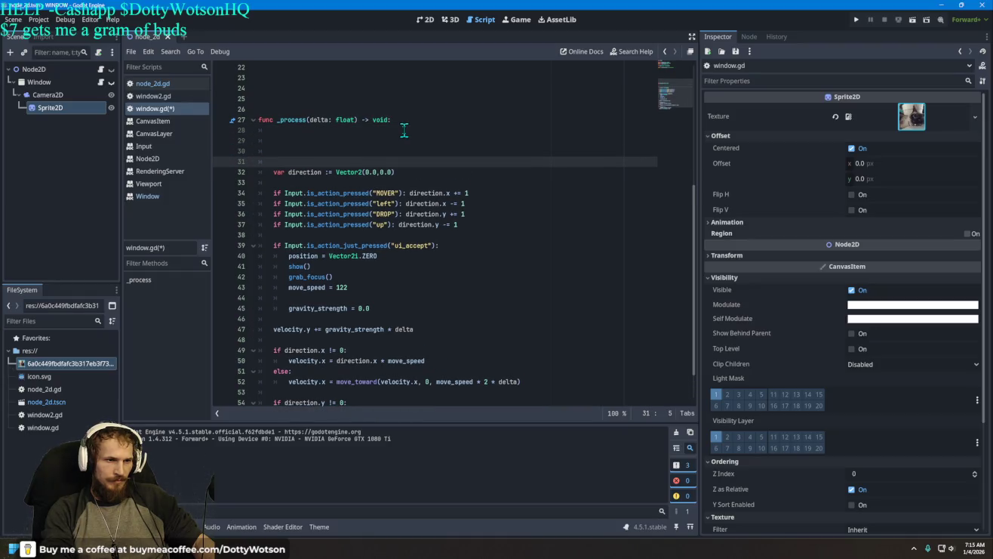
key(Up)
key(Up)
text(var dragging: bool = false var drag_offset: Vector2i  func _gui_input(event: InputEvent) -> void: 	if event is InputEventMouseButton: 		if event.button_index == MOUSE_BUTTON_LEFT: 			if event.pressed: 				dragging = true 				drag_offset = Vector2(position) - get_mouse_position() 				event.accept() 			else: 				dragging = false 				print("fuck you")  	elif event is InputEventMouseMotion and dragging: 		position = get_mouse_position() + Vector2(drag_offset) 		event.accept())
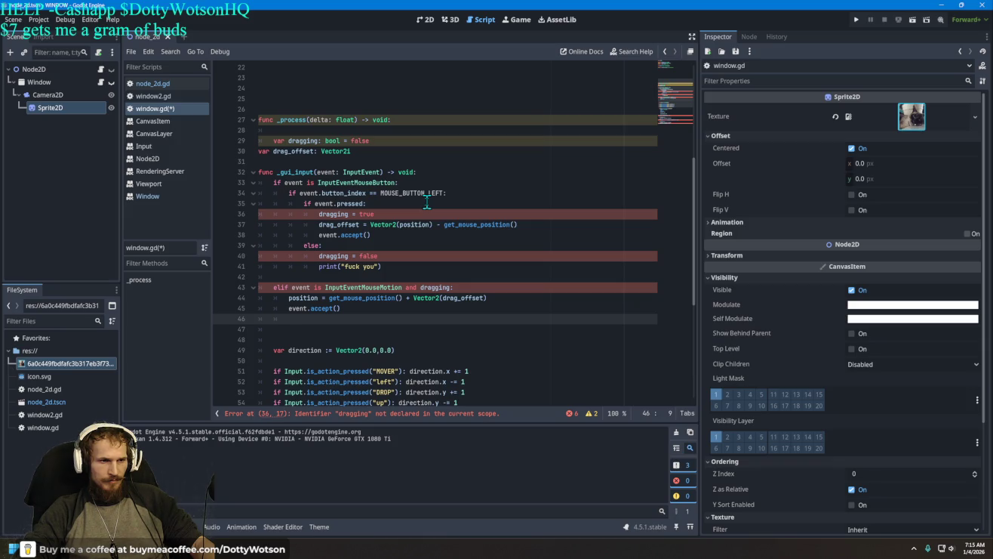
scroll(426, 201, down, 2)
scroll(408, 193, up, 5)
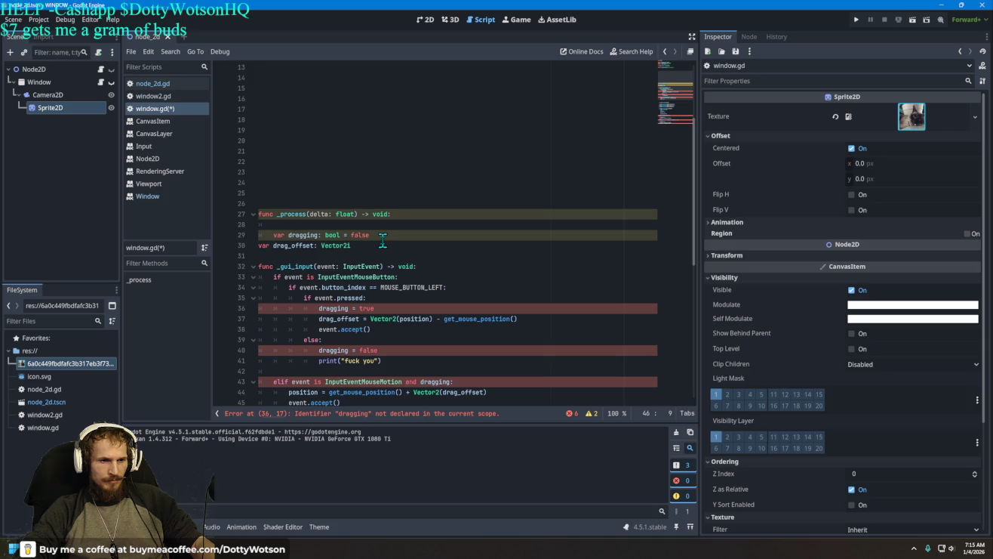
Undo the pasted drag code so the misplaced variables and _gui_input leave _process
drag(384, 235, 273, 235)
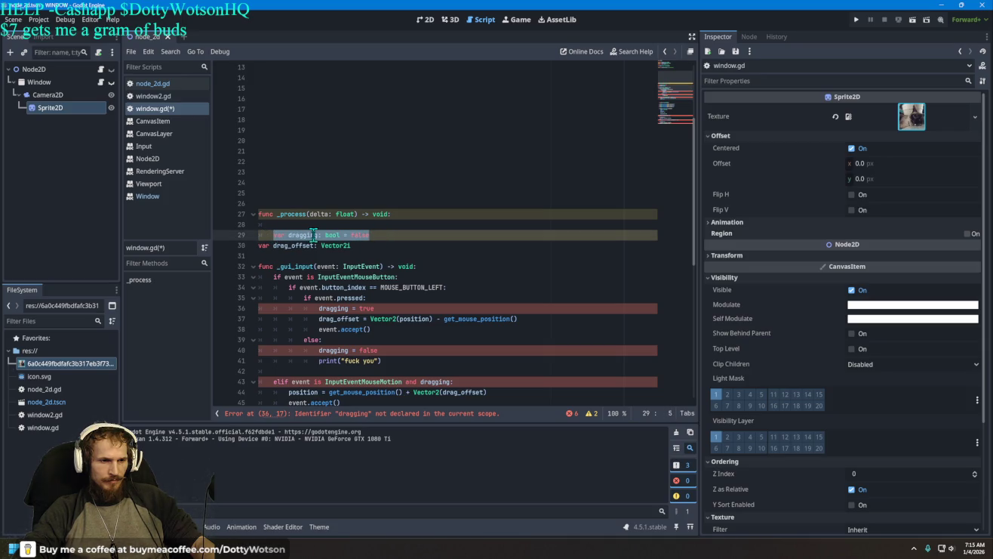
click(258, 246)
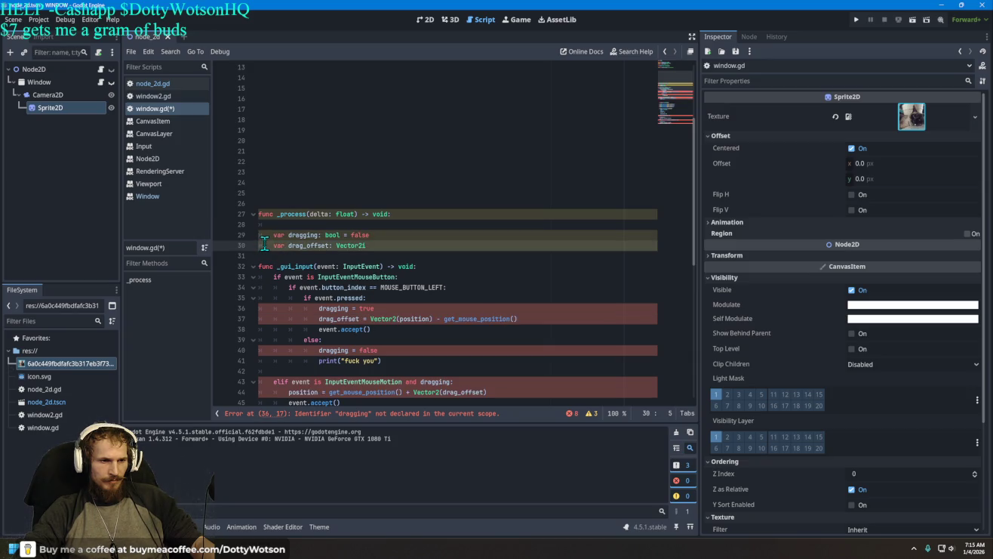
key(ctrl+z)
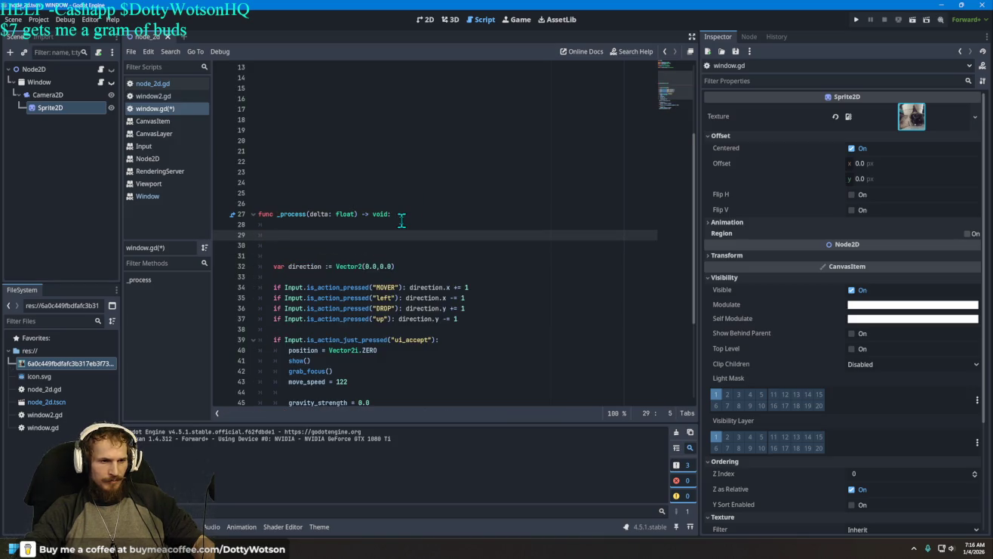
scroll(326, 235, up, 3)
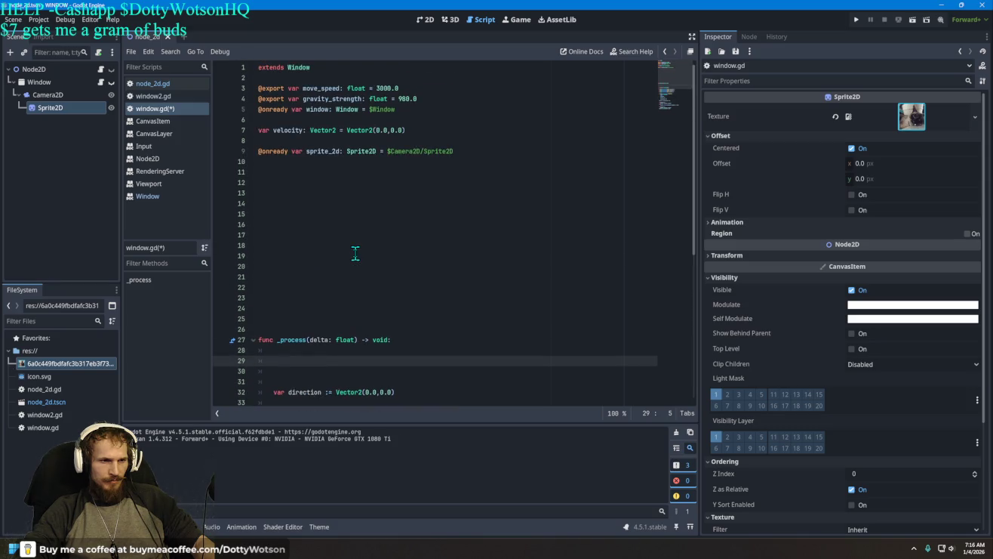
scroll(354, 253, down, 5)
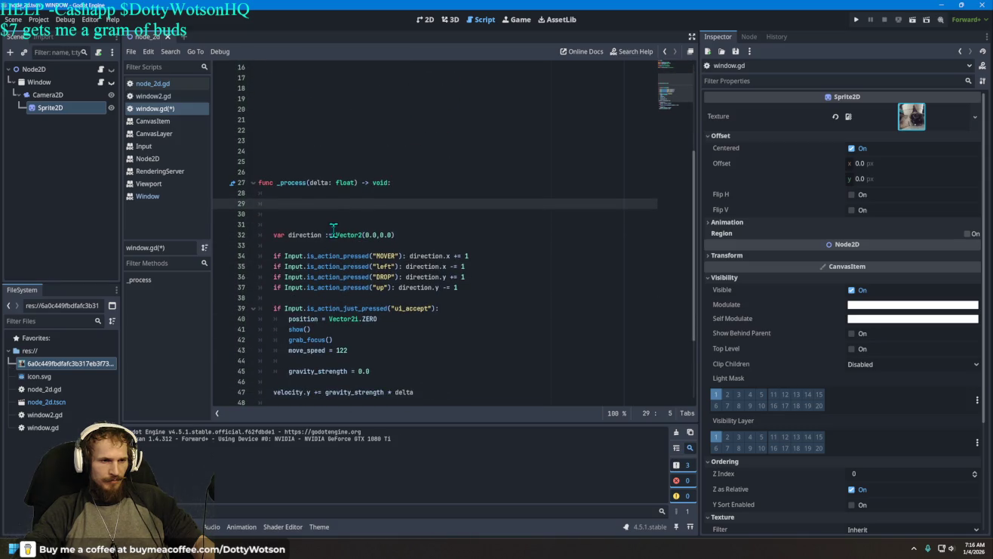
Paste the drag-handling code back in and indent the drag_offset declaration
right_click(306, 208)
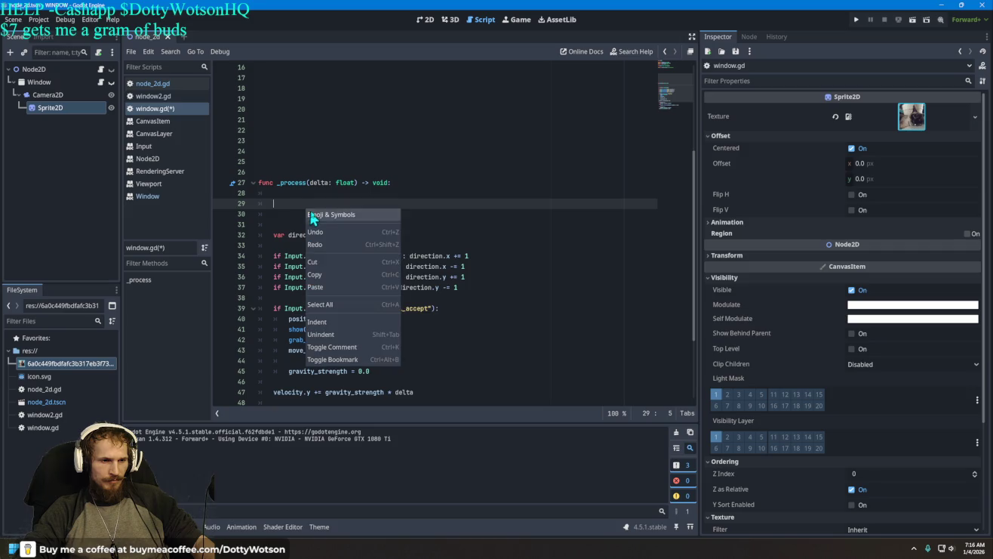
click(328, 285)
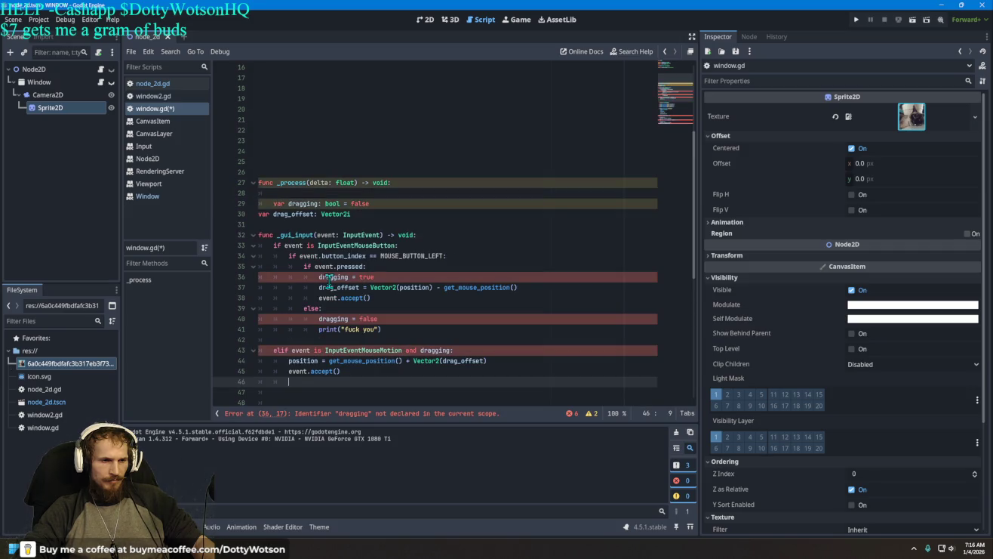
click(259, 213)
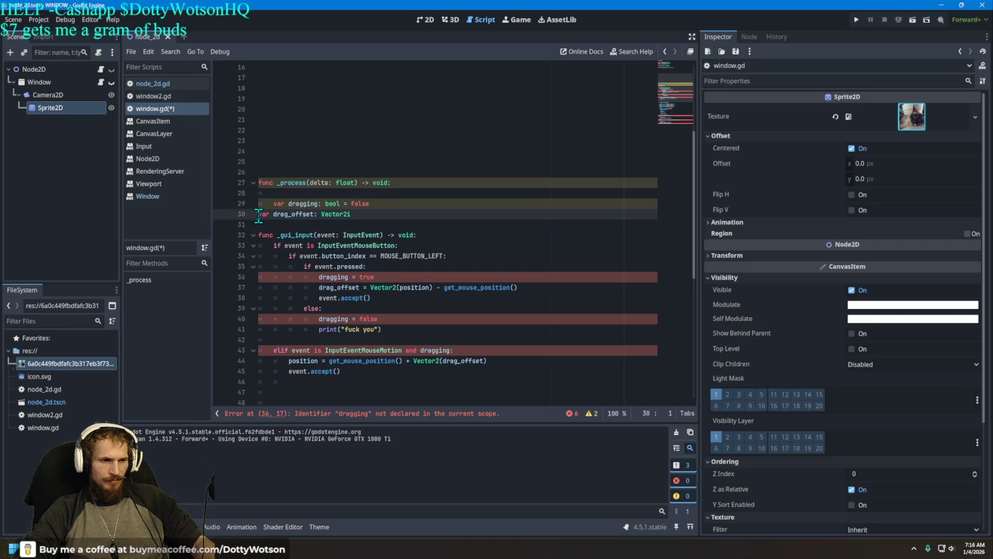
key(Tab)
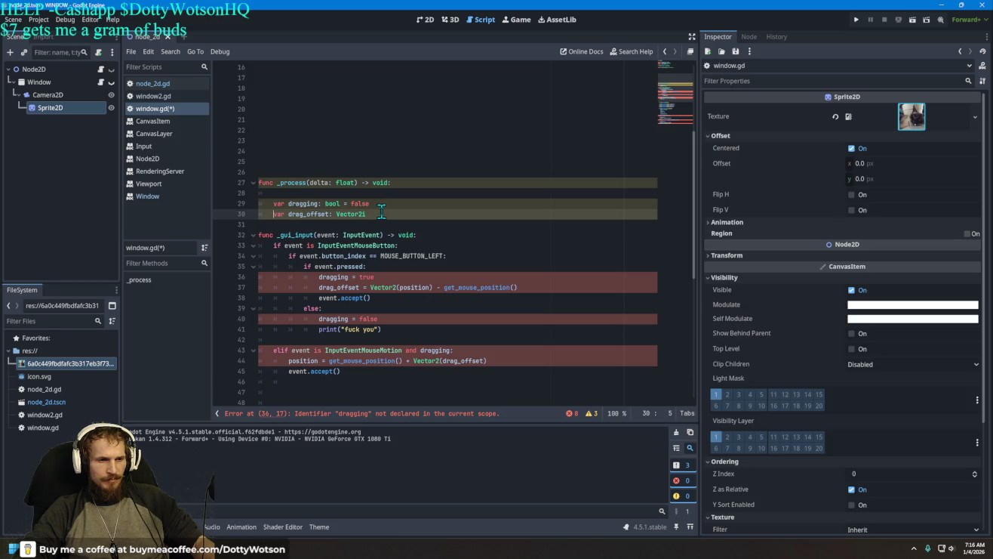
Move the dragging declaration up to line 24 beside drag_offset and adjust their indentation
drag(391, 204, 274, 204)
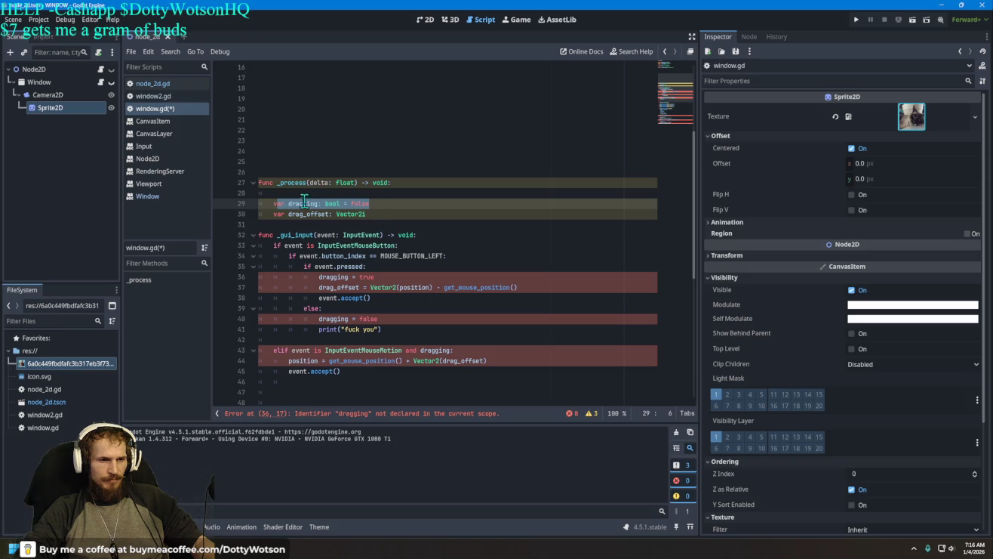
triple_click(308, 204)
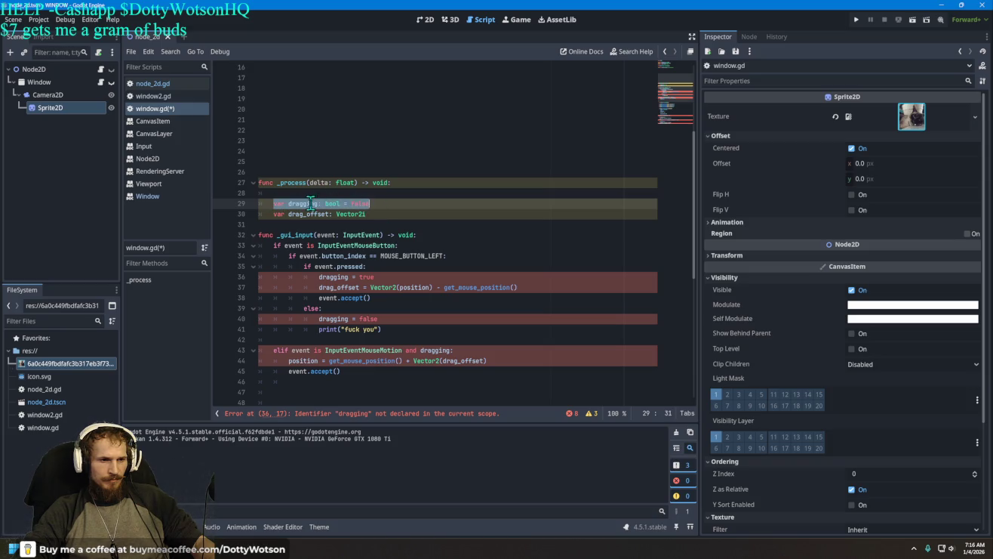
drag(311, 204, 324, 152)
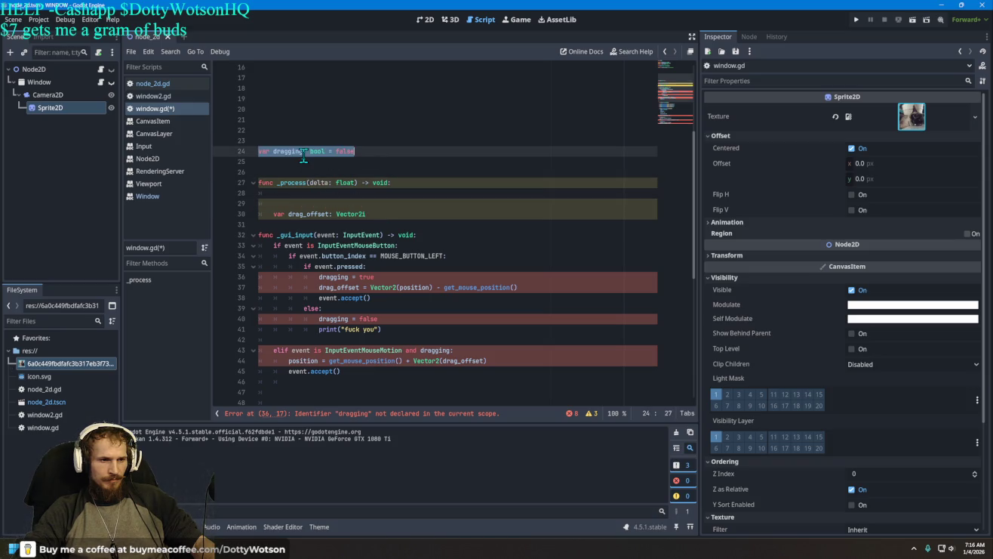
click(258, 151)
key(Tab)
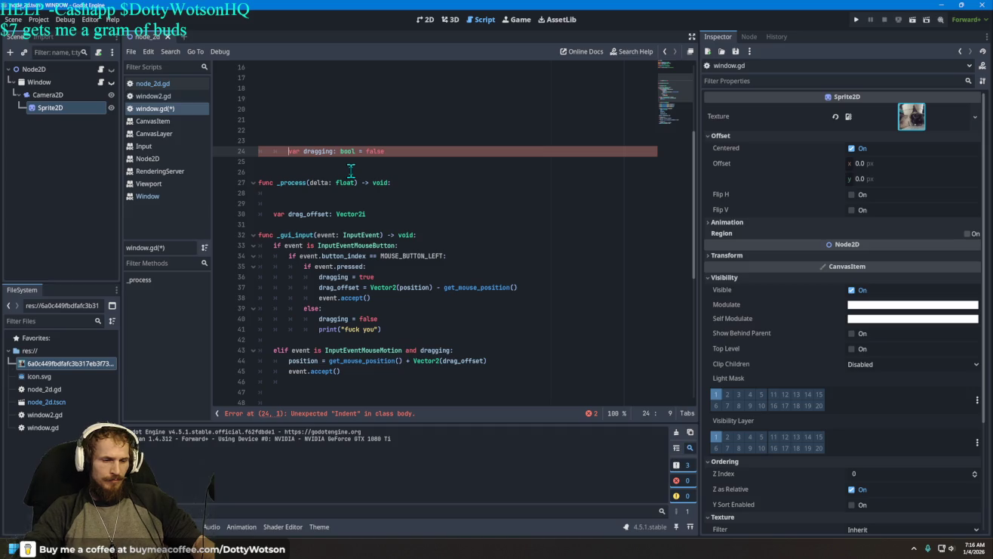
key(BackSpace)
key(BackSpace)
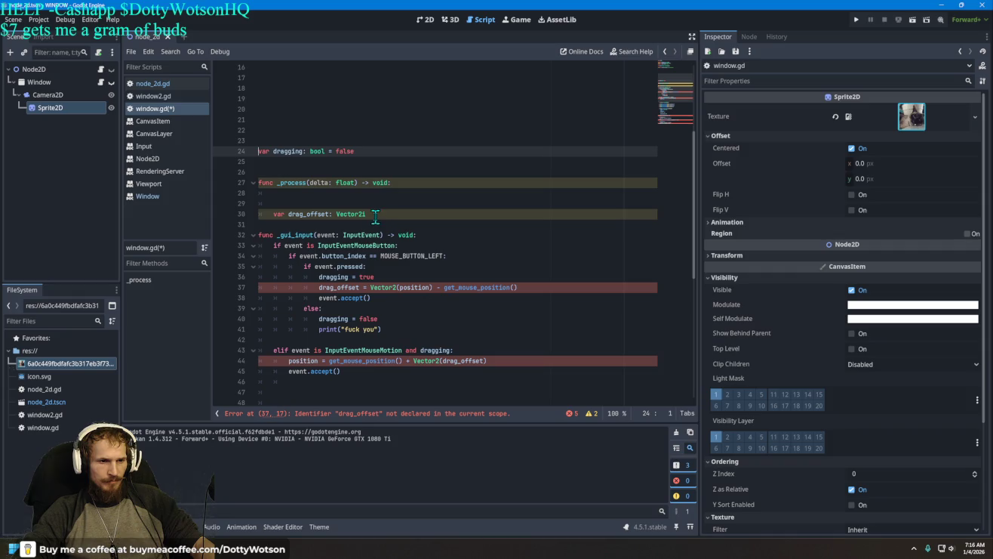
mouse_move(375, 217)
mouse_down()
mouse_move(273, 213)
mouse_move(298, 215)
mouse_move(294, 170)
mouse_up()
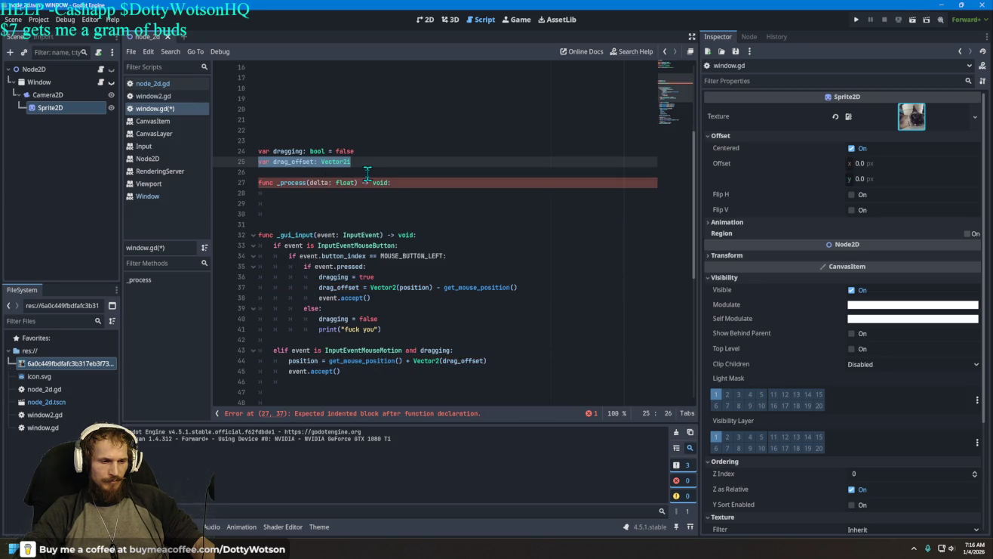
click(259, 162)
key(Tab)
click(259, 152)
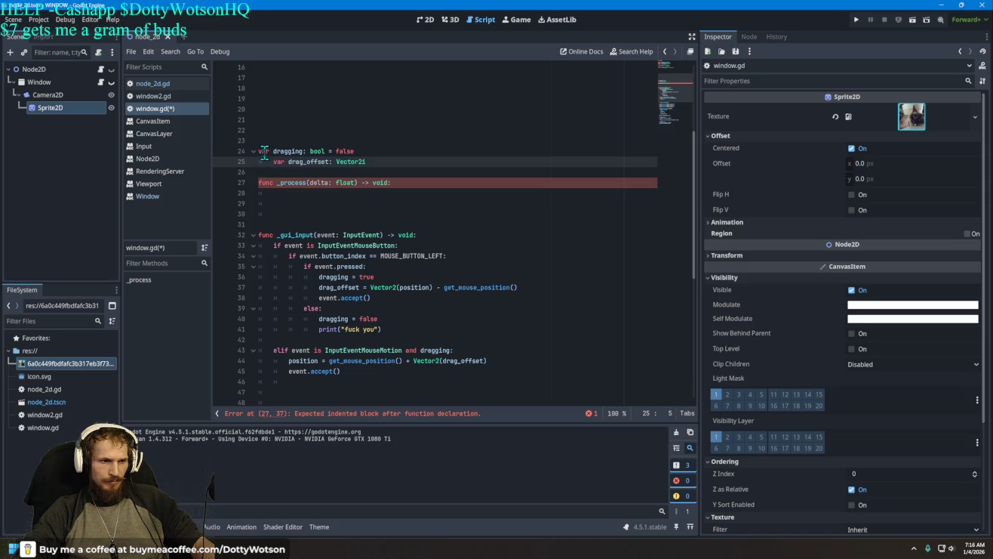
key(Tab)
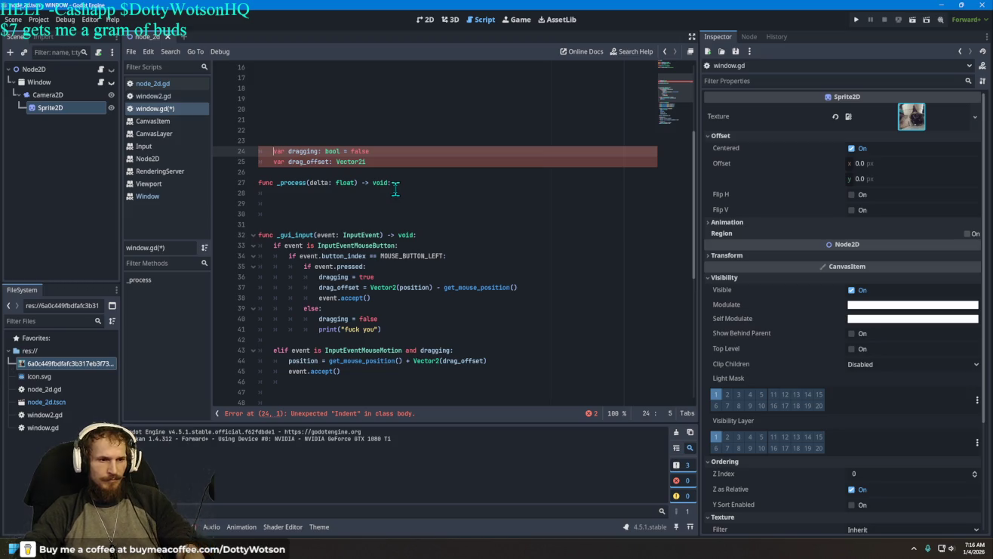
key(ctrl+z)
key(ctrl+z)
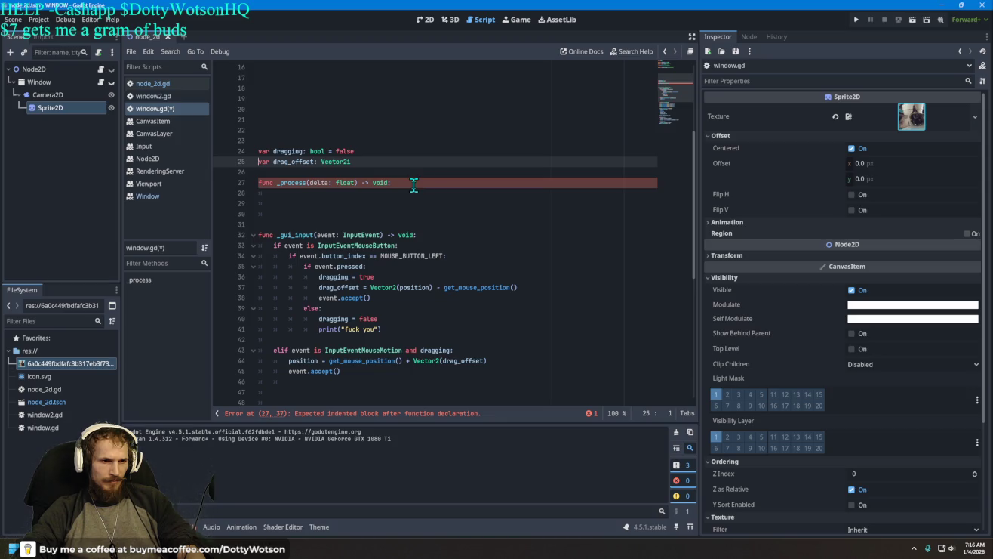
Pull _gui_input onto the blank line, indent its body lines, then undo those edits
click(260, 236)
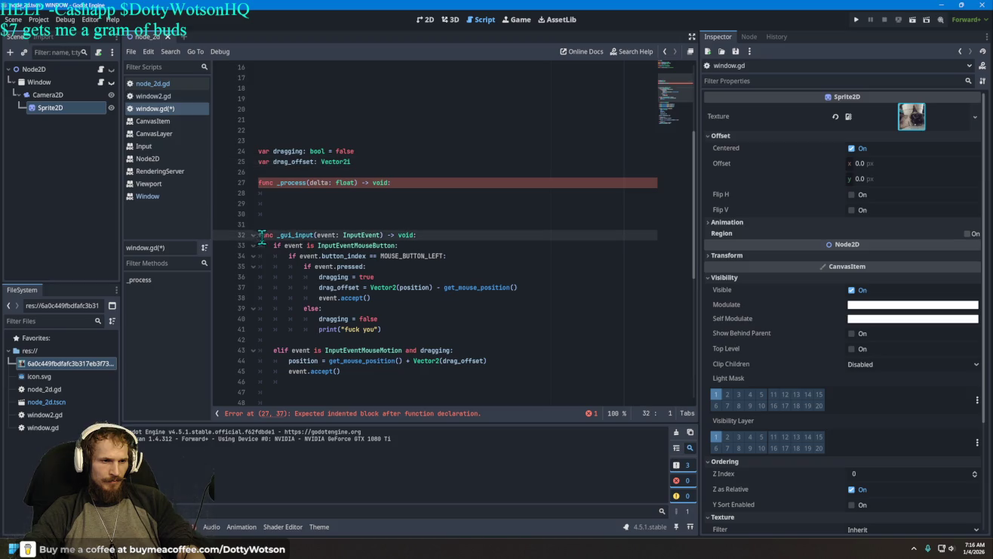
key(BackSpace)
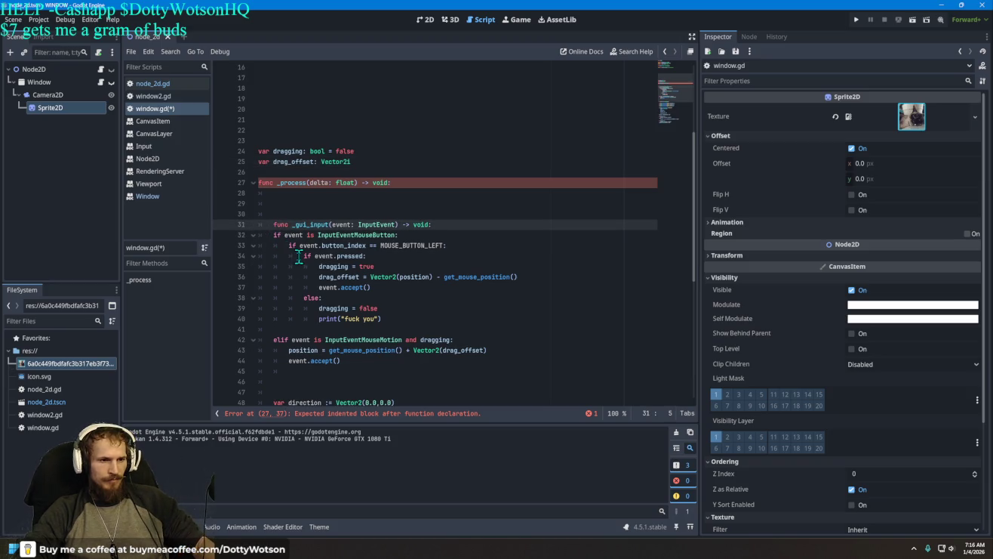
click(274, 236)
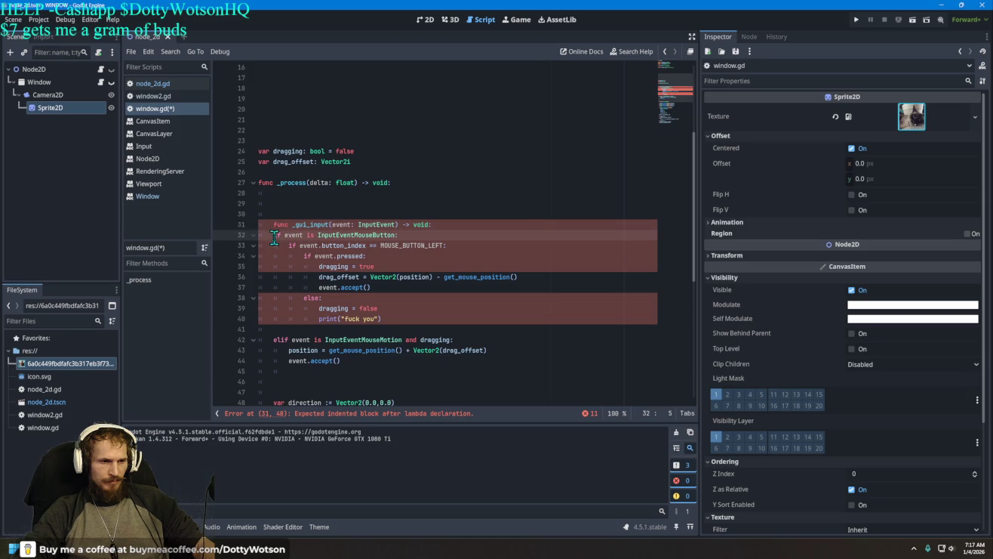
key(Tab)
key(Down)
key(Tab)
key(Down)
key(Tab)
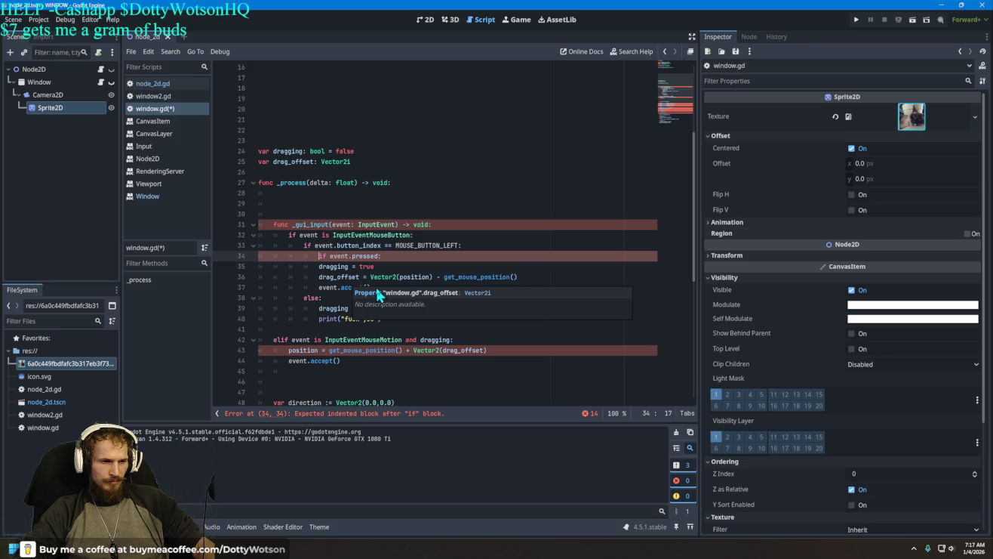
click(320, 297)
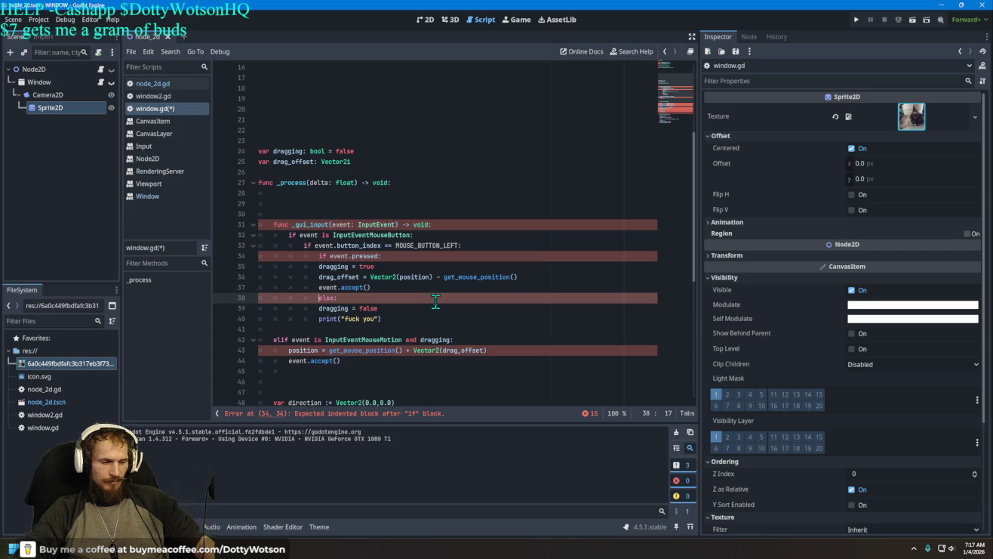
key(ctrl+z)
key(ctrl+z)
key(ctrl+z)
key(ctrl+z)
key(ctrl+z)
key(ctrl+z)
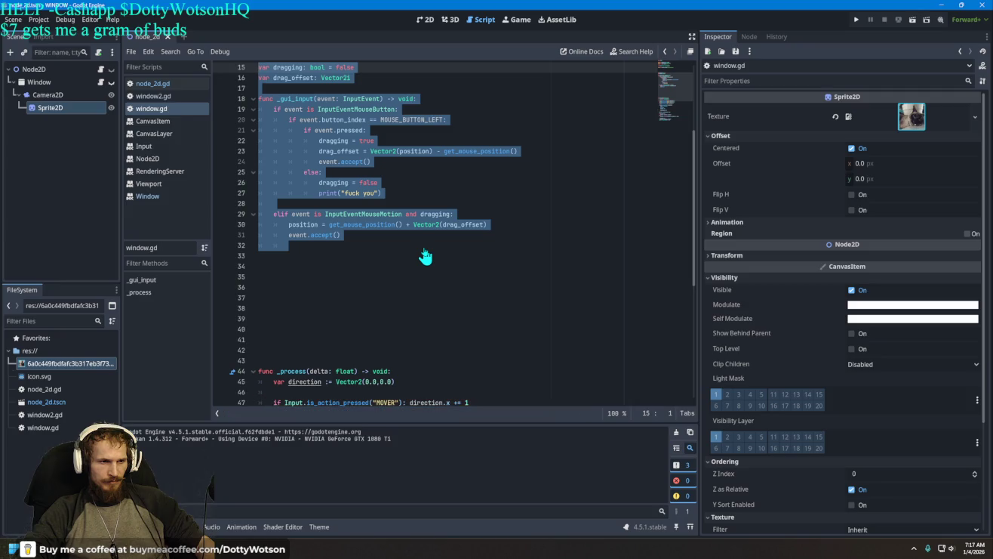
Undo to the saved script, then try unindenting func _gui_input and revert it
key(ctrl+z)
key(ctrl+z)
key(ctrl+z)
scroll(355, 201, up, 1)
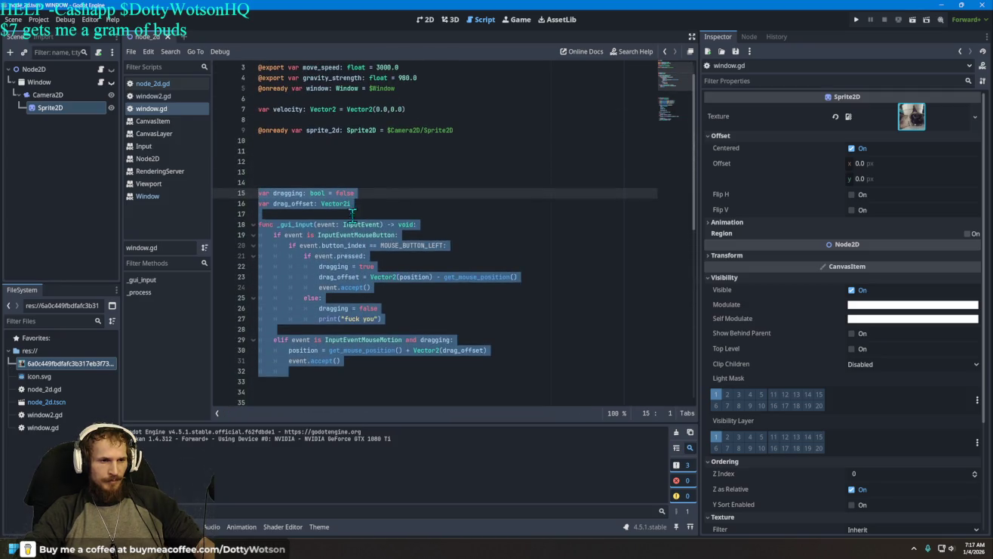
scroll(352, 219, down, 1)
mouse_move(355, 360)
mouse_down()
mouse_move(260, 194)
mouse_move(326, 264)
mouse_move(335, 353)
mouse_move(354, 362)
mouse_move(333, 204)
mouse_move(292, 146)
mouse_move(419, 120)
mouse_move(301, 150)
mouse_up()
scroll(347, 359, down, 10)
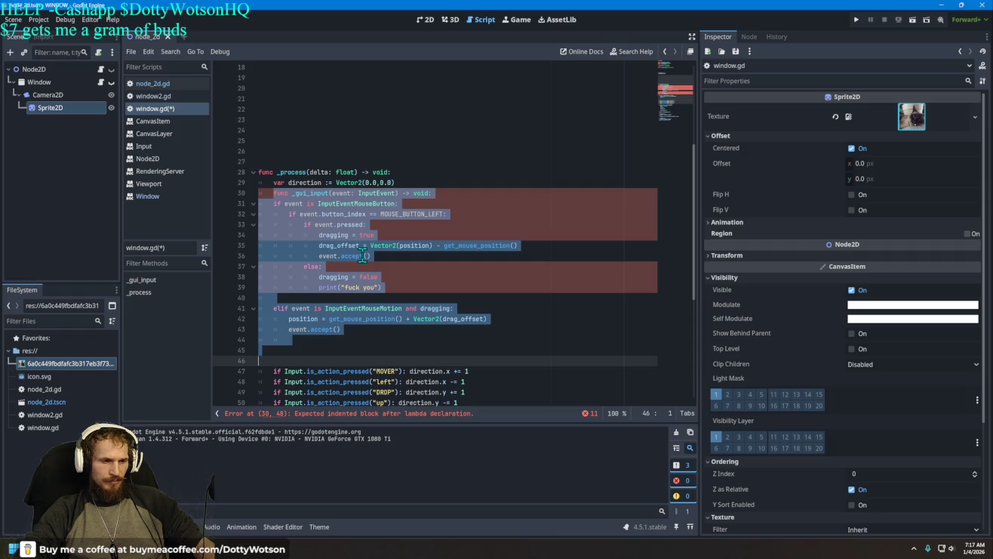
click(276, 194)
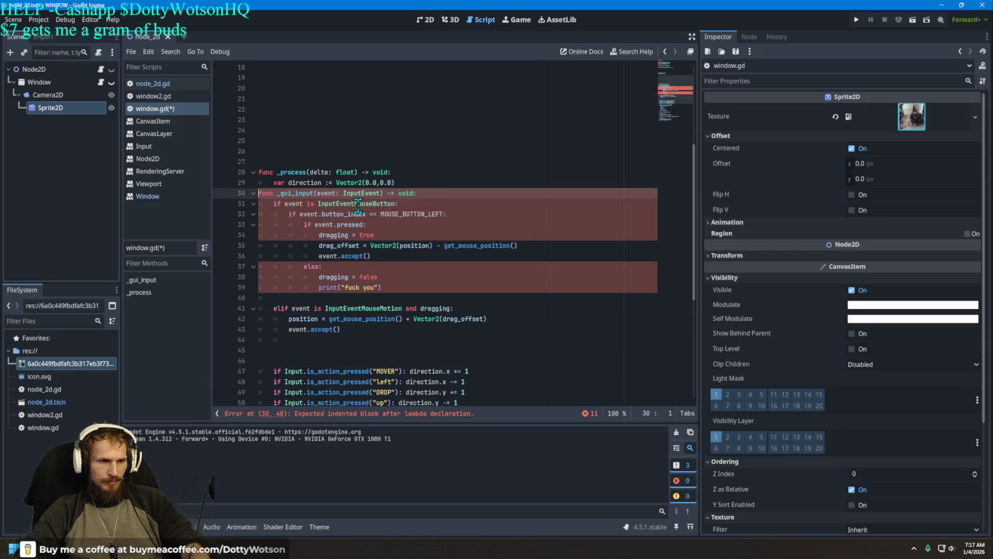
key(BackSpace)
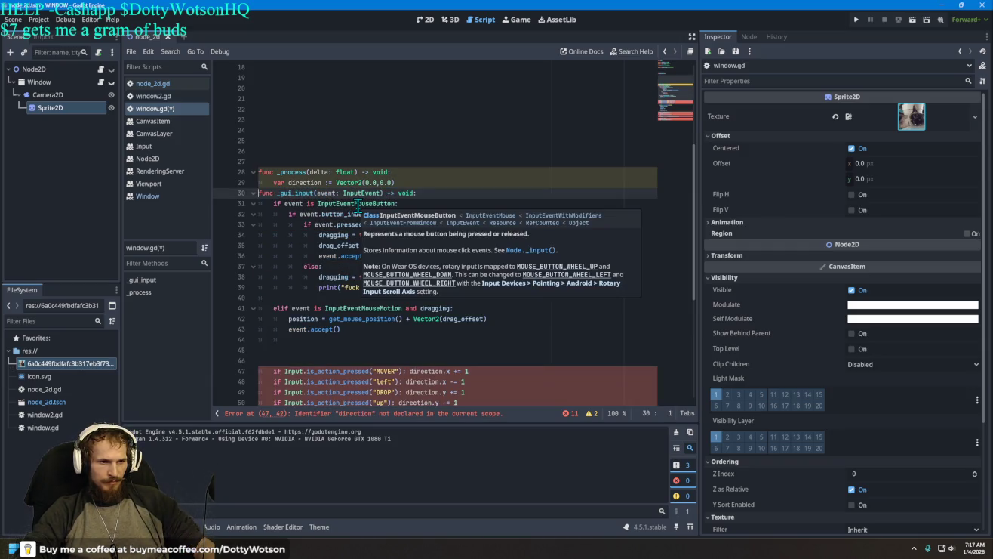
key(Tab)
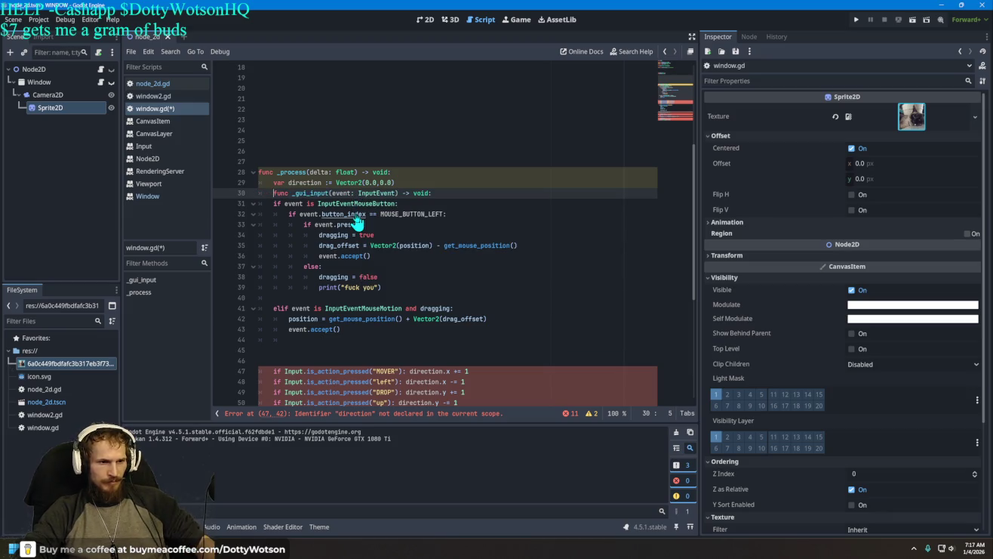
key(ctrl+z)
key(ctrl+z)
key(ctrl+z)
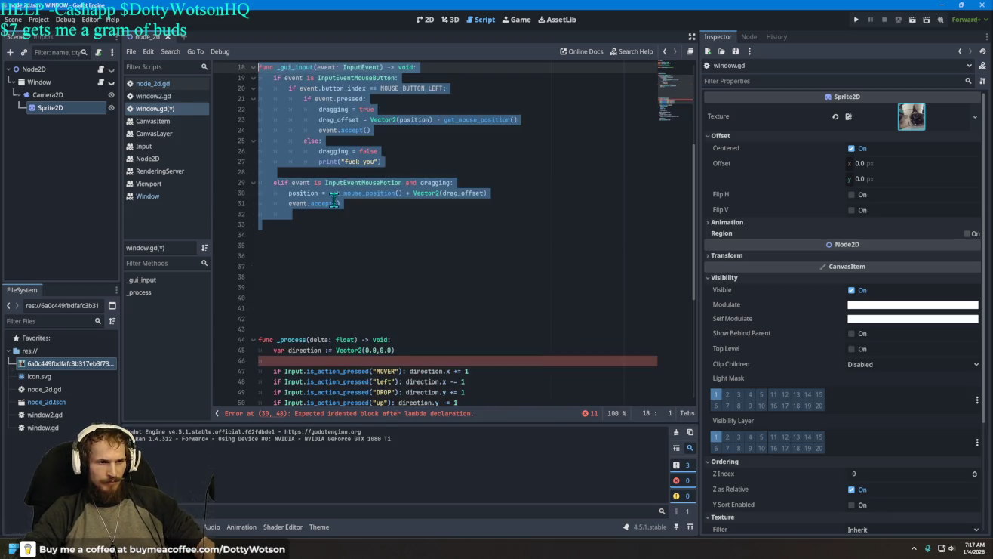
Move the _gui_input block below _process, unindented on its own line after blank lines
mouse_move(311, 125)
mouse_down()
mouse_move(353, 293)
mouse_move(356, 279)
mouse_move(411, 372)
mouse_move(430, 378)
mouse_up()
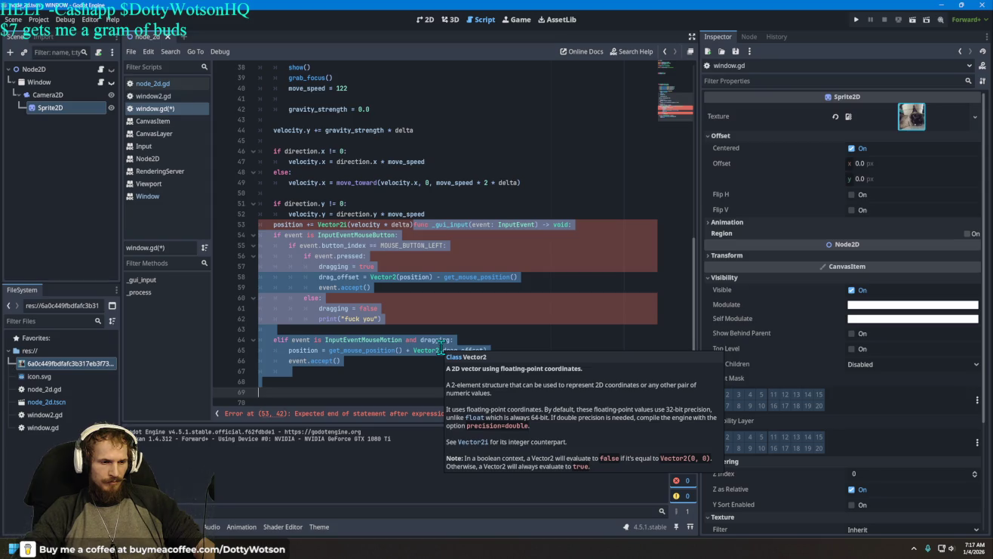
key(Escape)
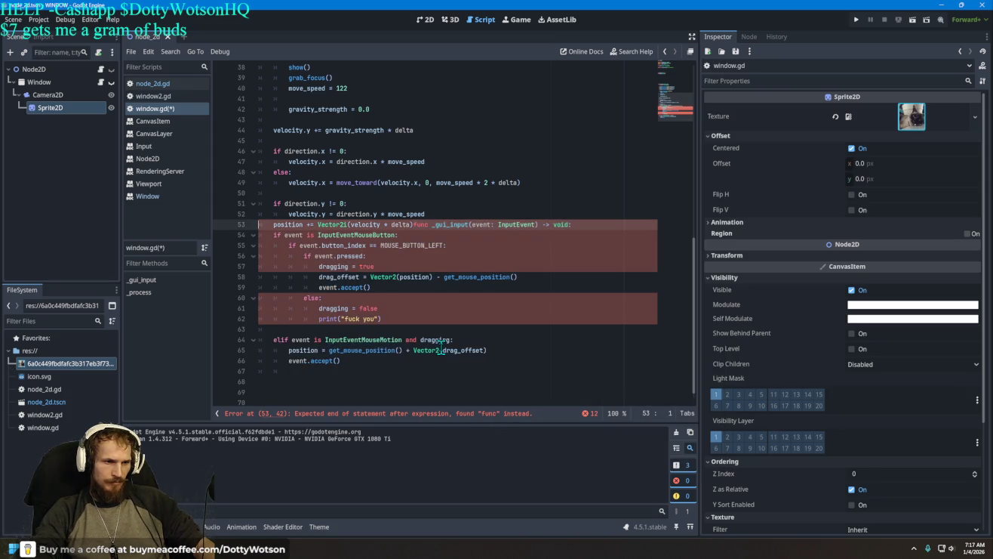
key(ctrl+Right)
key(ctrl+Right)
key(ctrl+Right)
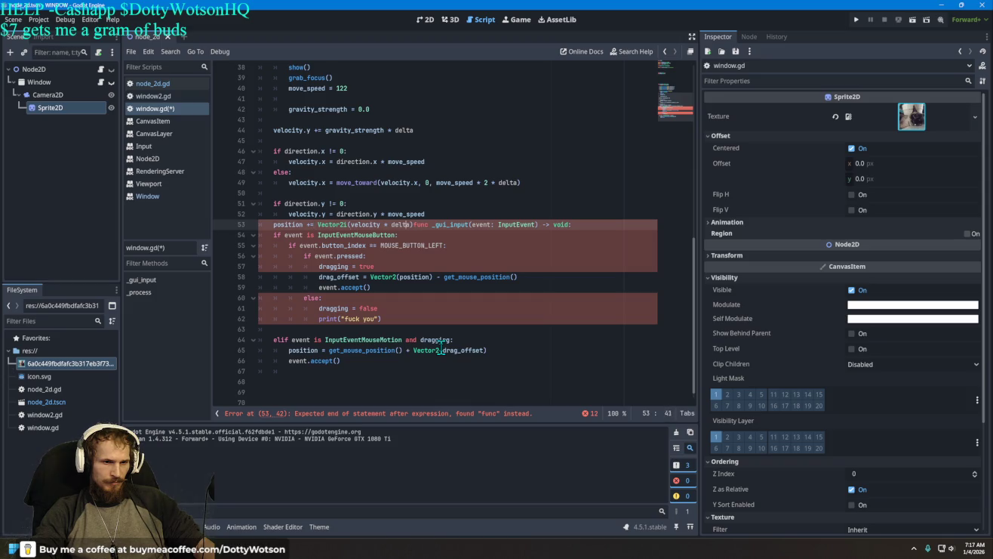
key(Return)
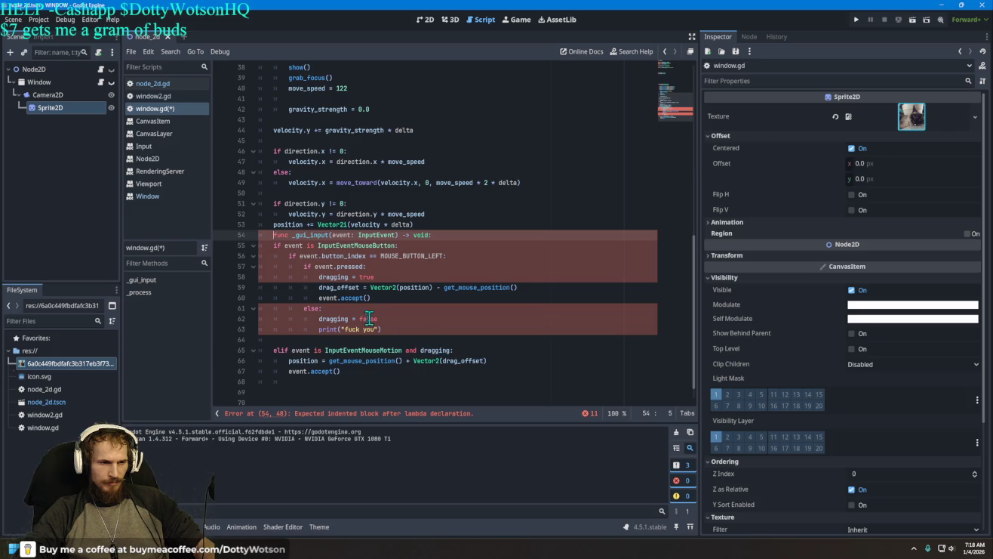
key(BackSpace)
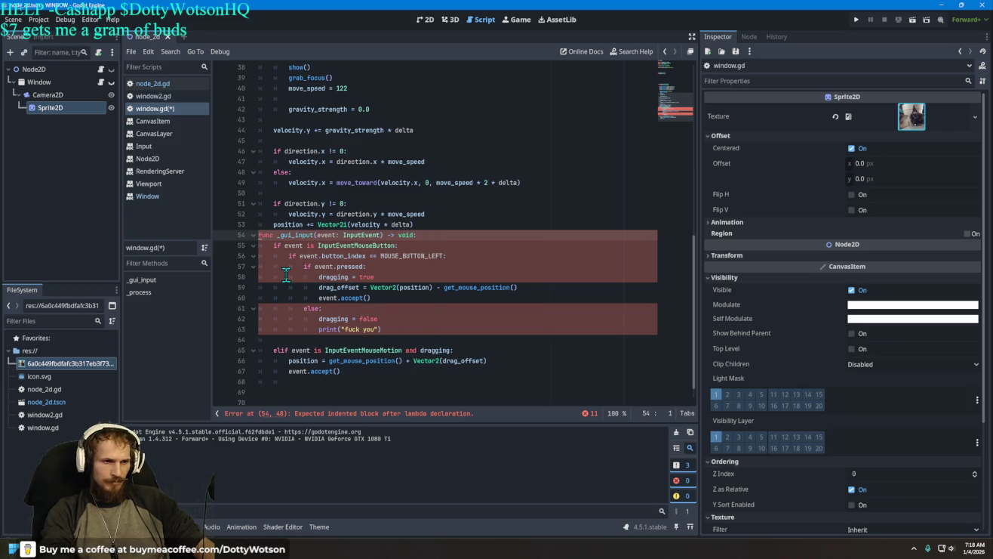
click(441, 223)
key(Return)
key(Return)
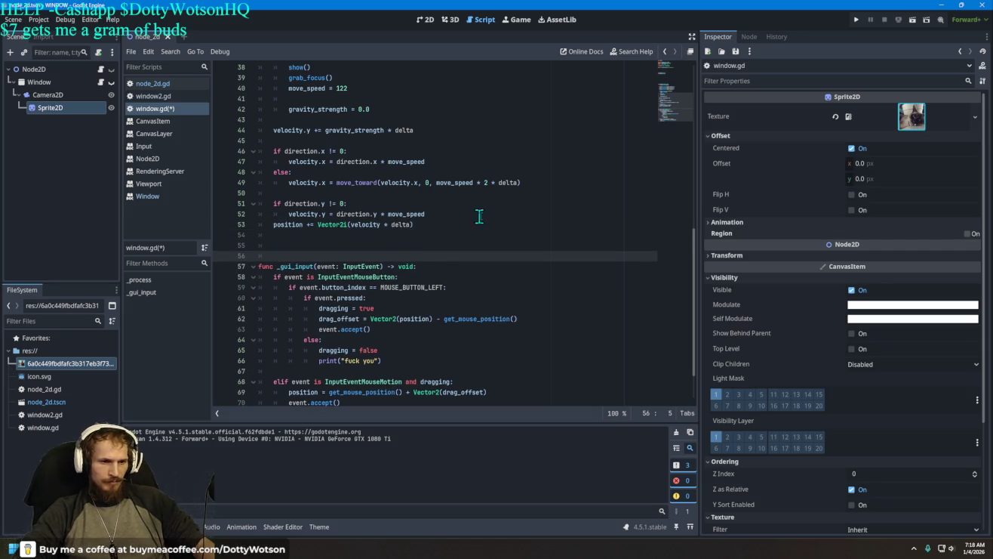
key(Return)
scroll(539, 242, down, 2)
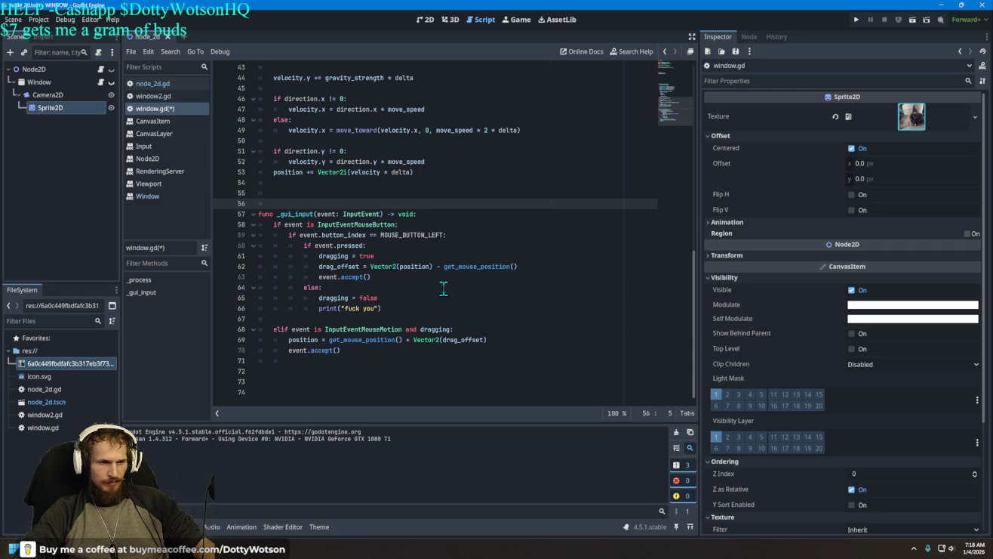
Run the project, try dragging in the WINDOW (DEBUG) game window, then close it
click(852, 20)
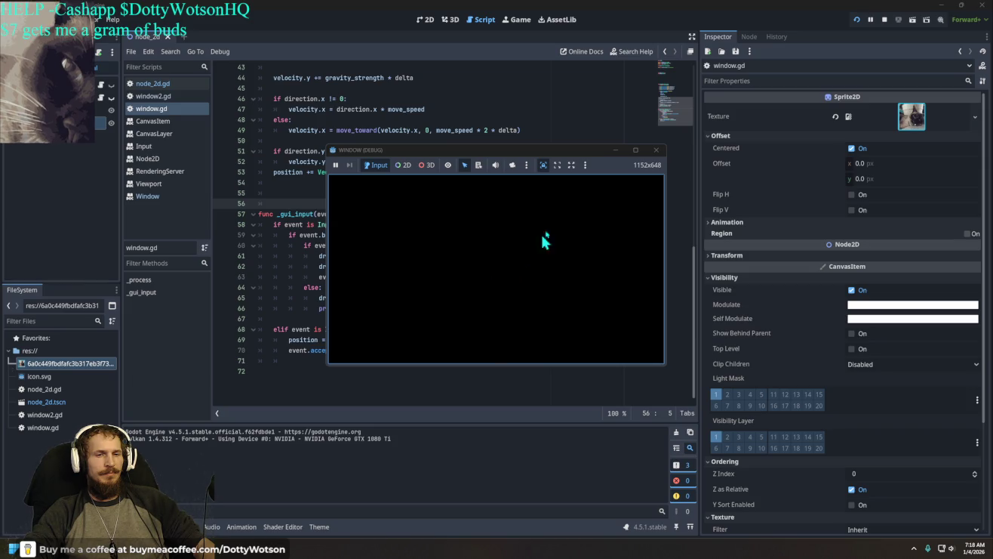
click(655, 151)
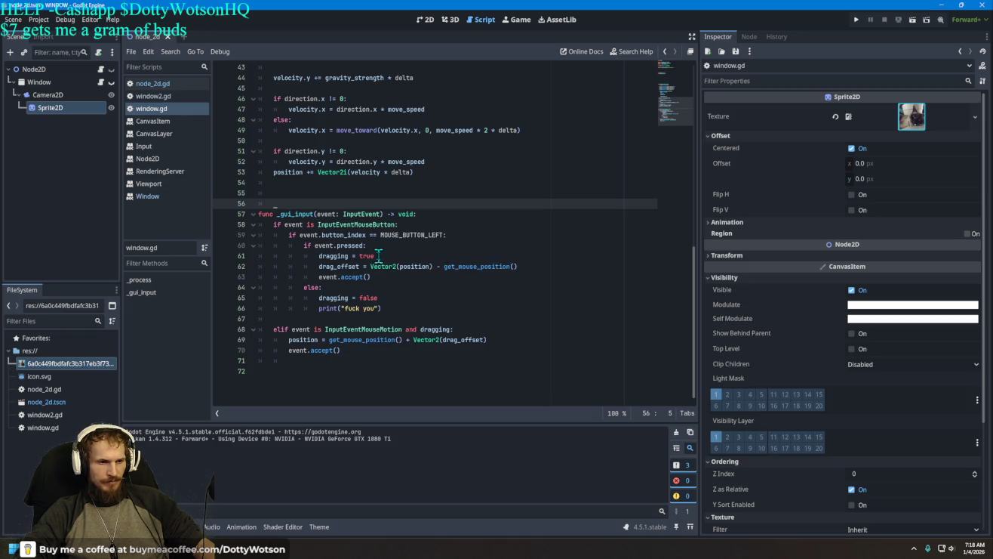
drag(375, 256, 322, 257)
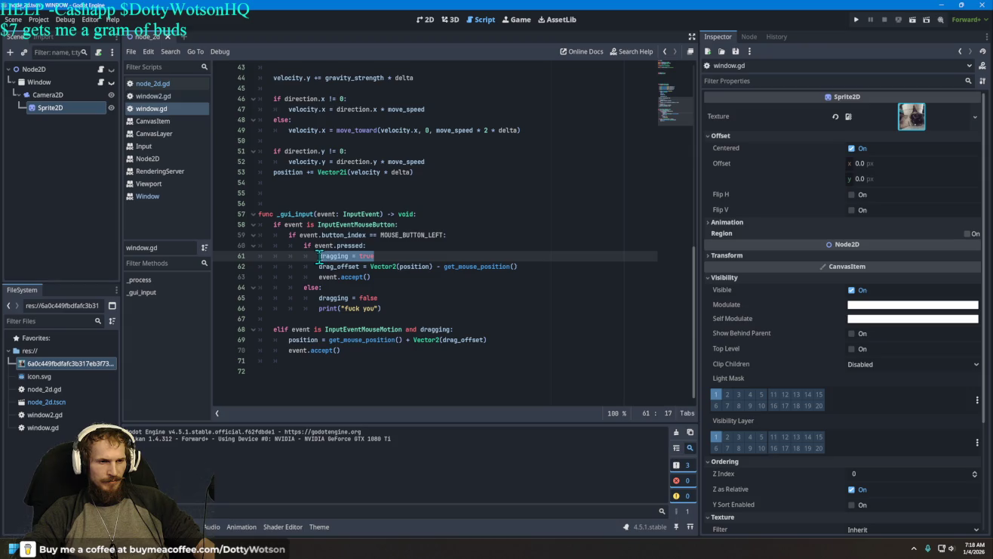
click(416, 296)
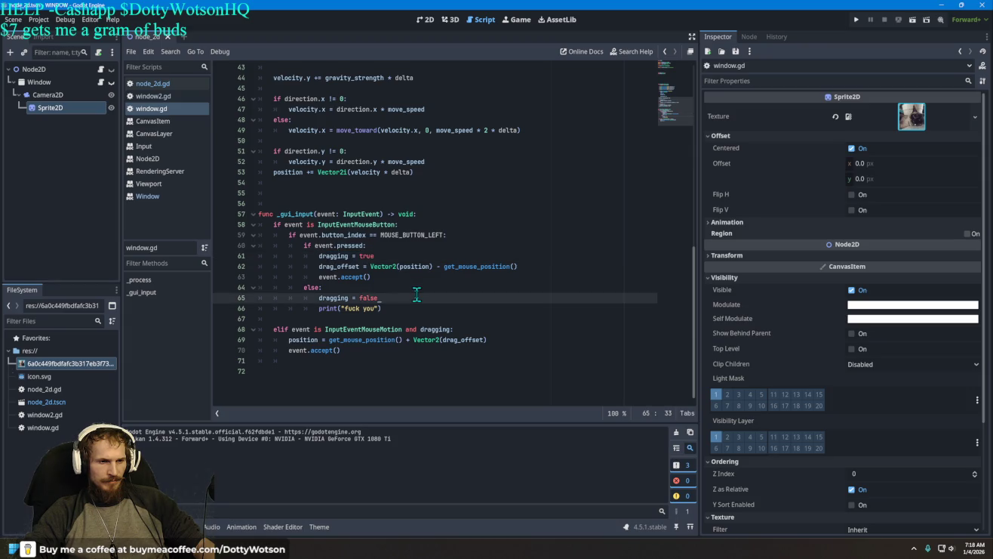
scroll(416, 294, up, 14)
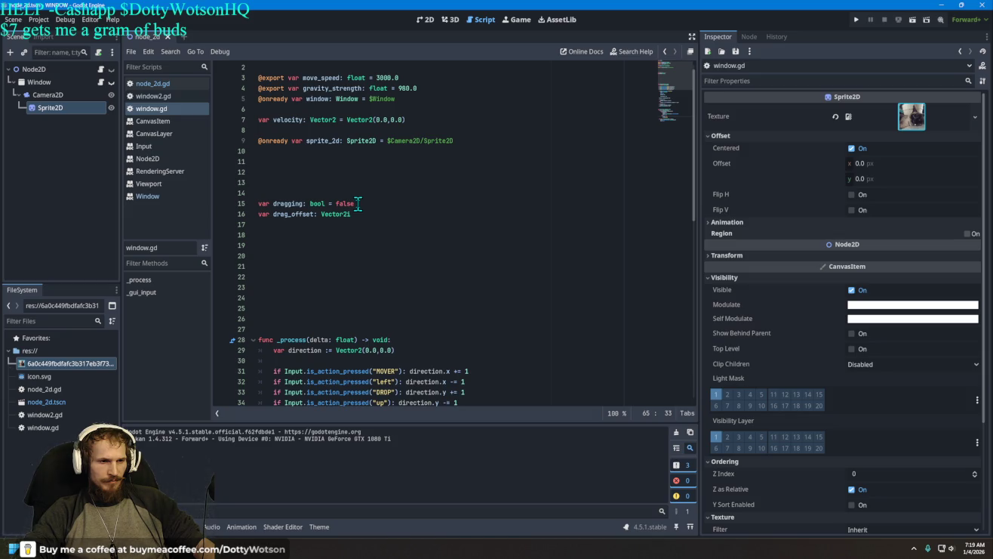
mouse_move(353, 214)
mouse_down()
mouse_move(270, 199)
mouse_move(299, 280)
mouse_move(300, 351)
mouse_move(291, 327)
mouse_move(278, 391)
mouse_move(289, 360)
mouse_move(324, 356)
mouse_up()
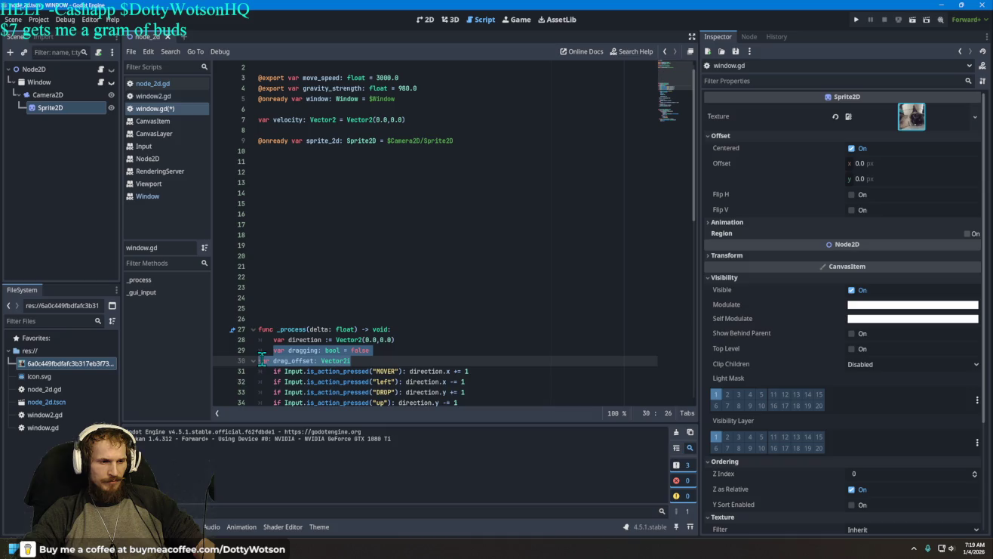
click(262, 361)
key(Tab)
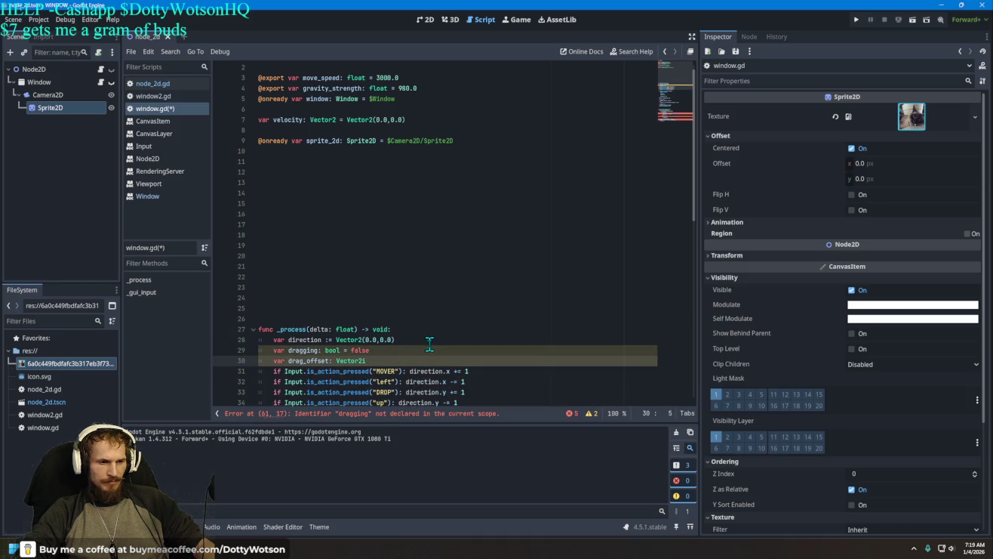
scroll(430, 345, down, 3)
scroll(438, 340, down, 1)
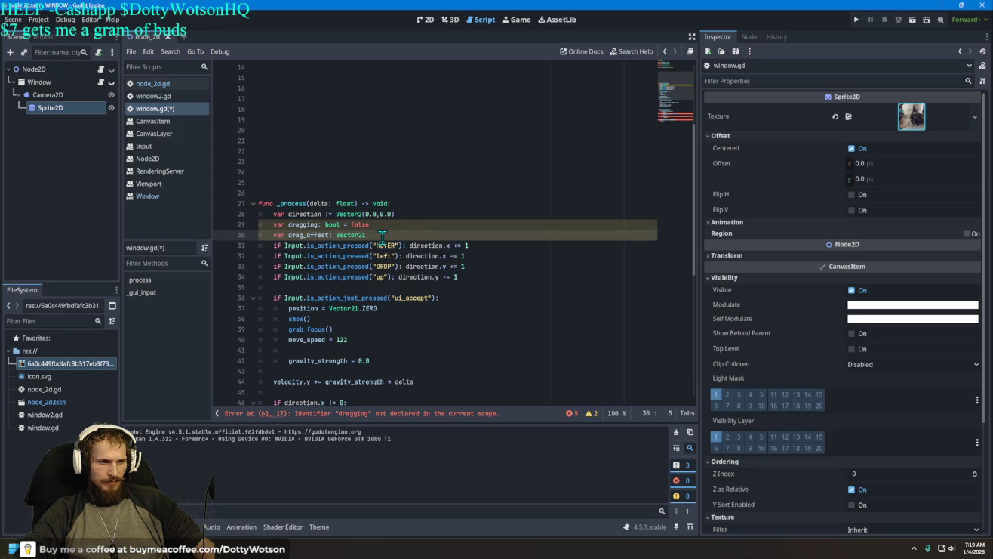
mouse_move(382, 235)
mouse_down()
mouse_move(273, 227)
mouse_move(292, 189)
mouse_move(281, 190)
mouse_up()
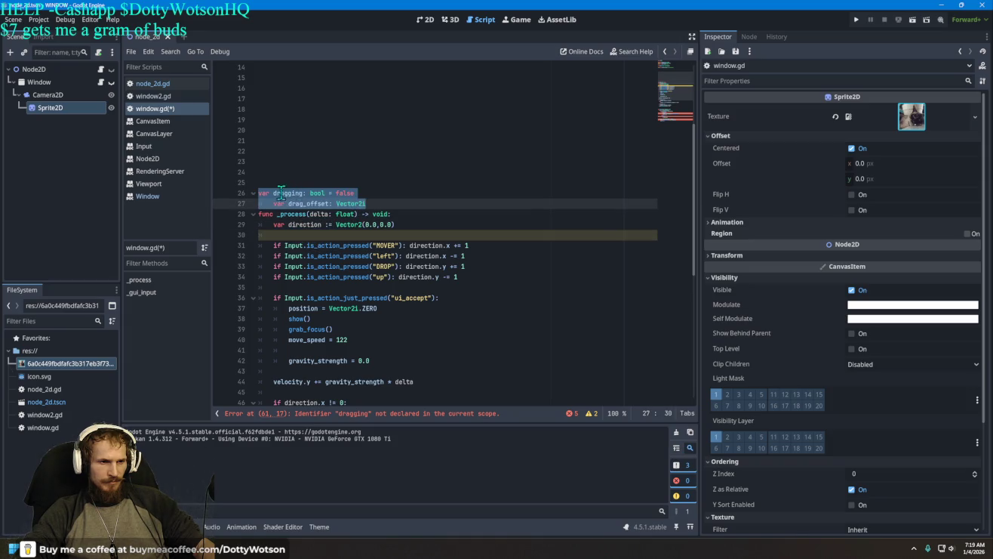
key(Tab)
click(253, 193)
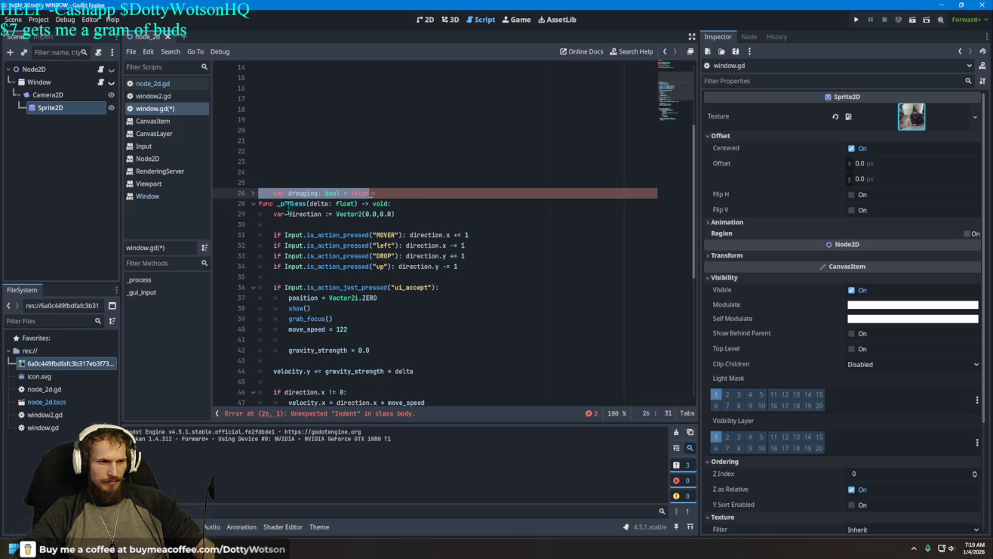
key(ctrl+s)
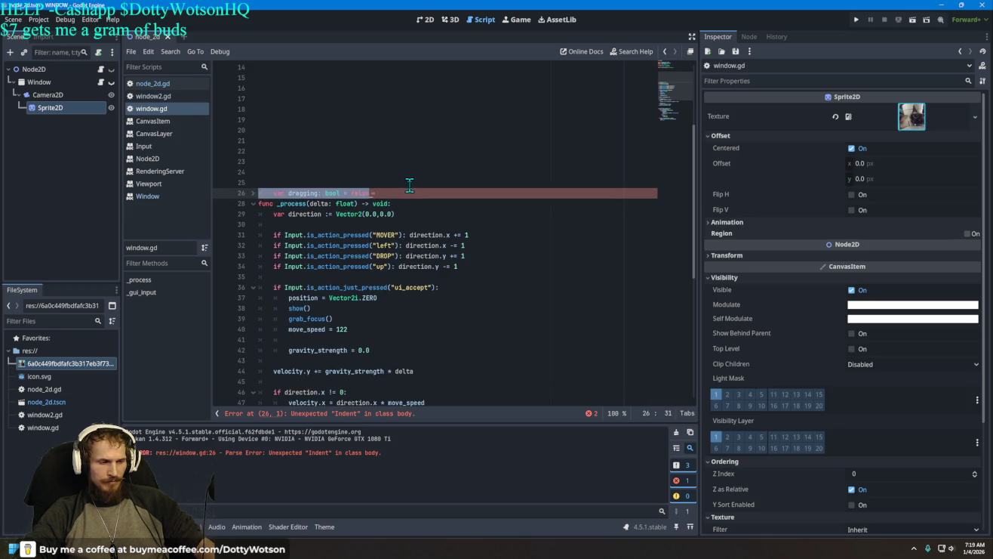
key(ctrl+z)
key(ctrl+z)
key(ctrl+z)
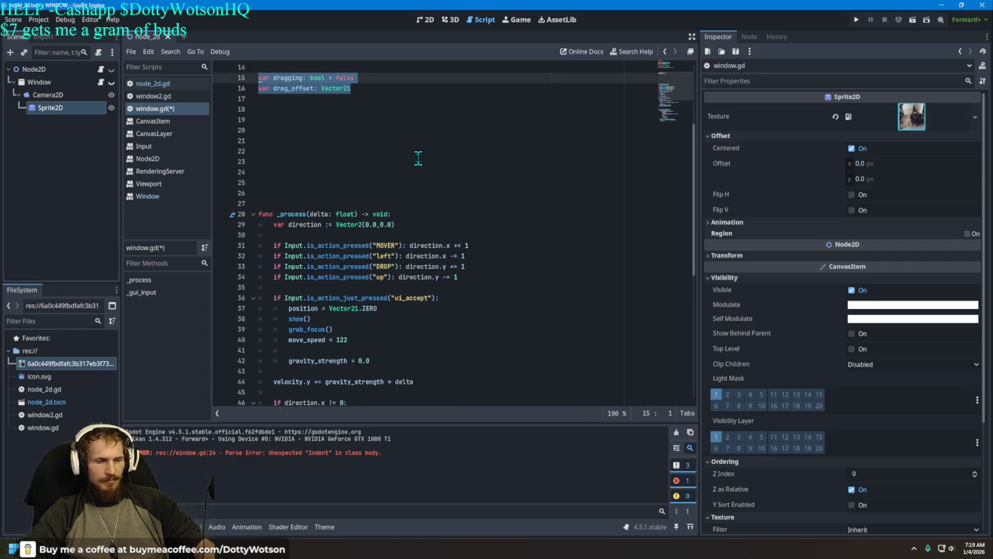
Delete event.accept() from the pressed branch along with its leftover empty line
click(418, 157)
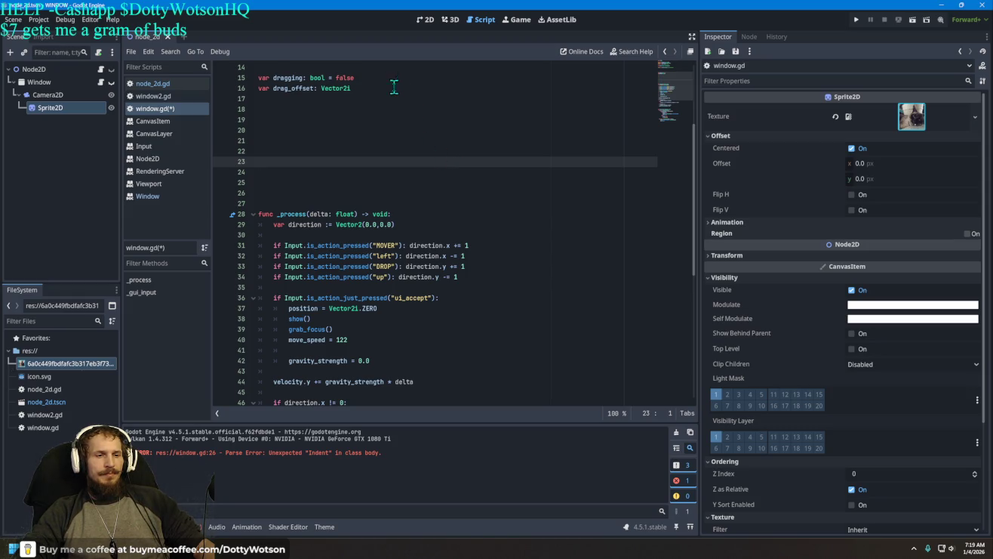
scroll(391, 80, down, 3)
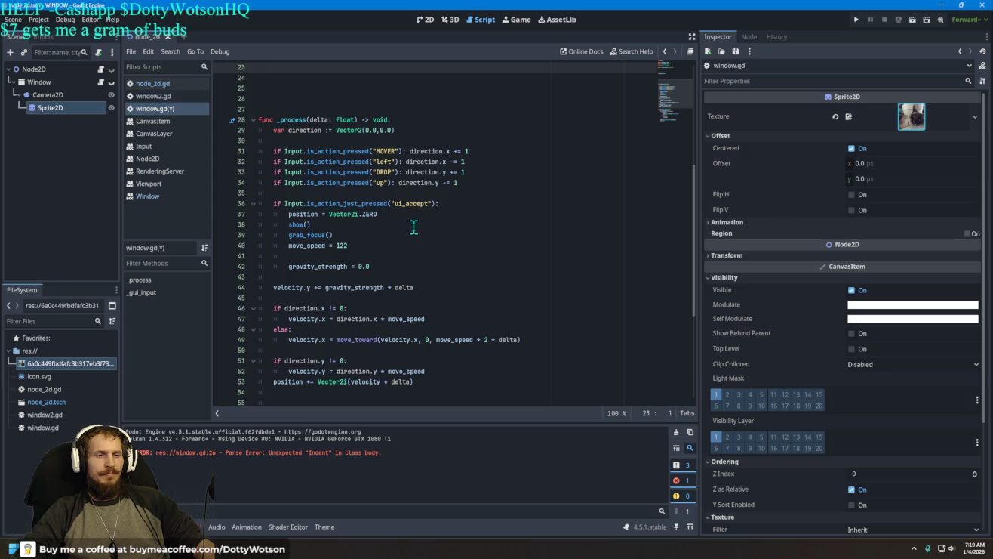
scroll(413, 226, down, 6)
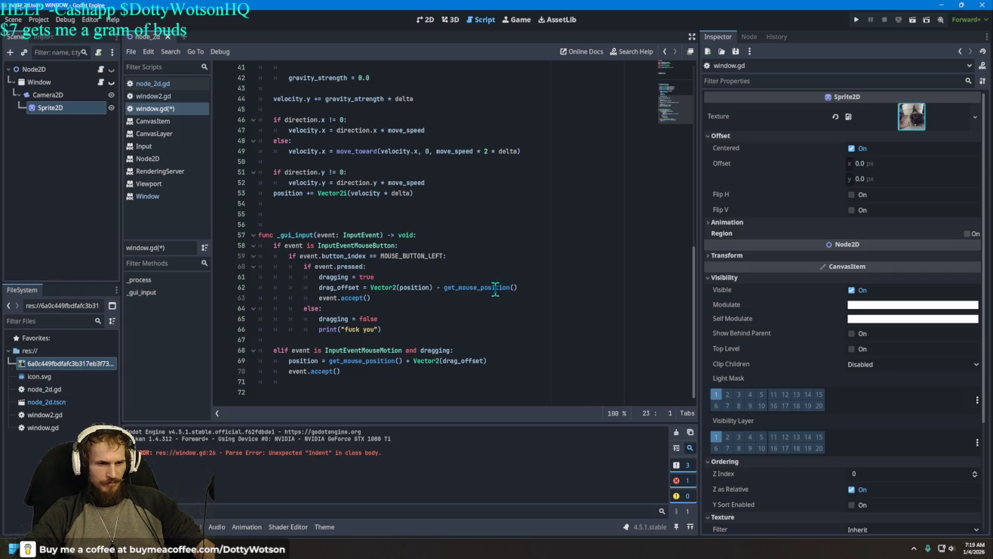
mouse_move(498, 289)
drag(372, 299, 312, 300)
key(BackSpace)
key(BackSpace)
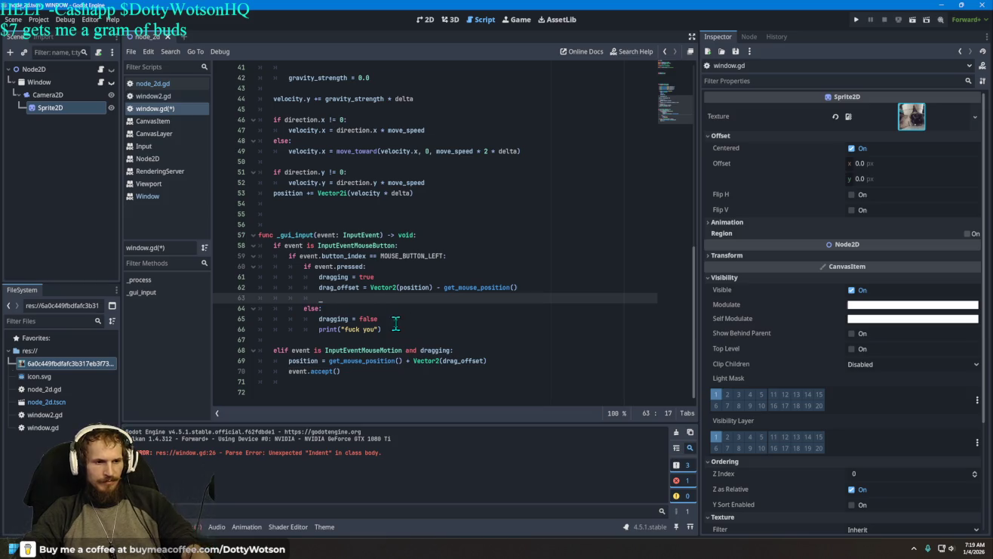
key(BackSpace)
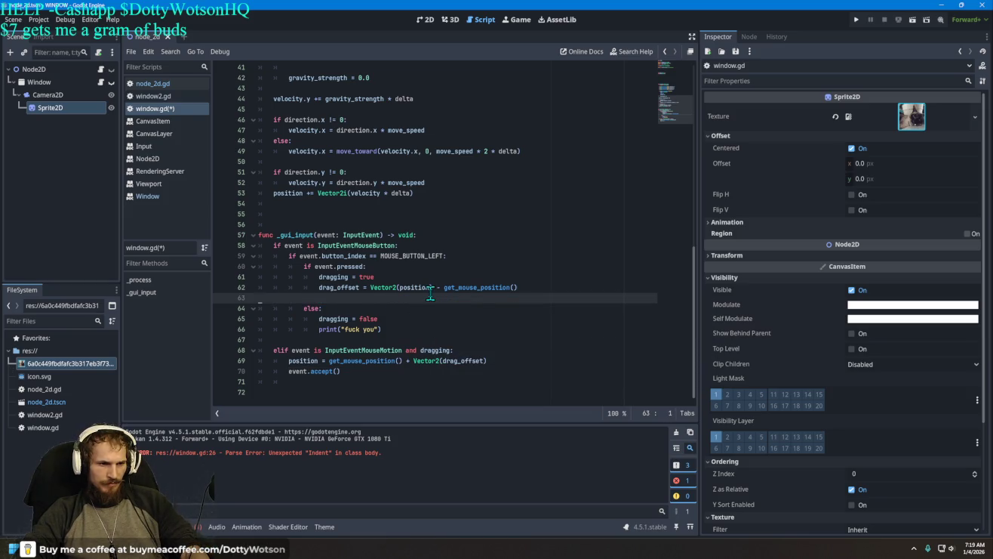
key(BackSpace)
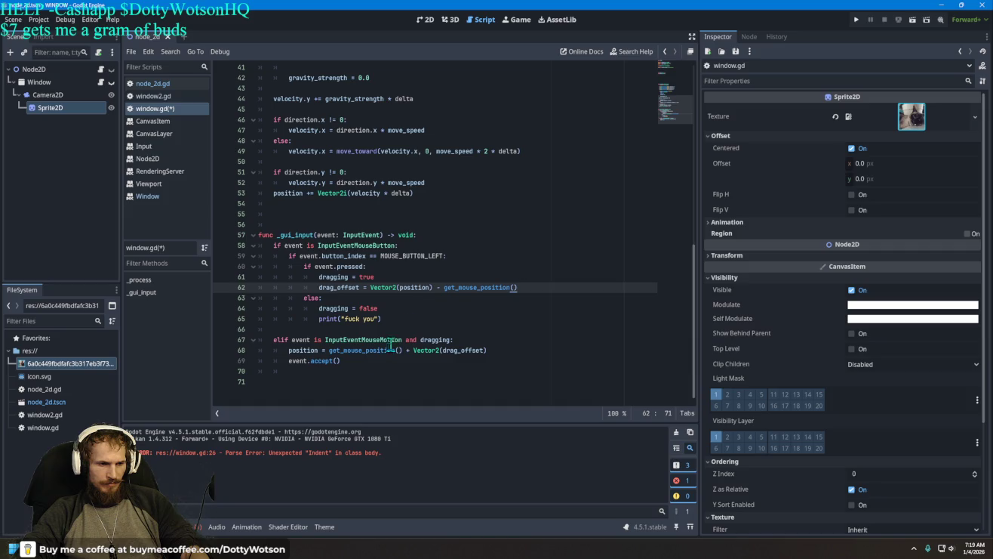
Delete the motion branch's event.accept() call on line 69
click(322, 362)
key(End)
key(shift+Home)
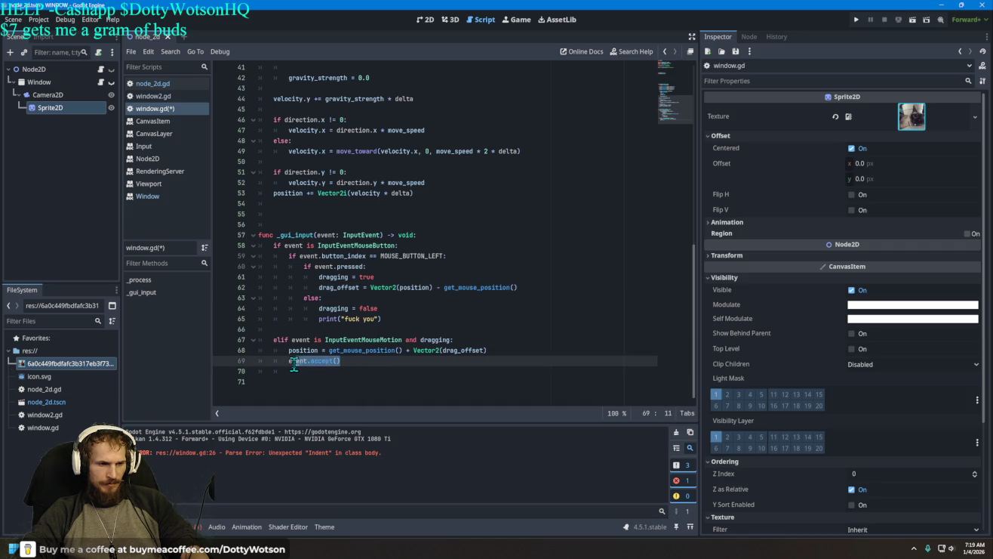
key(BackSpace)
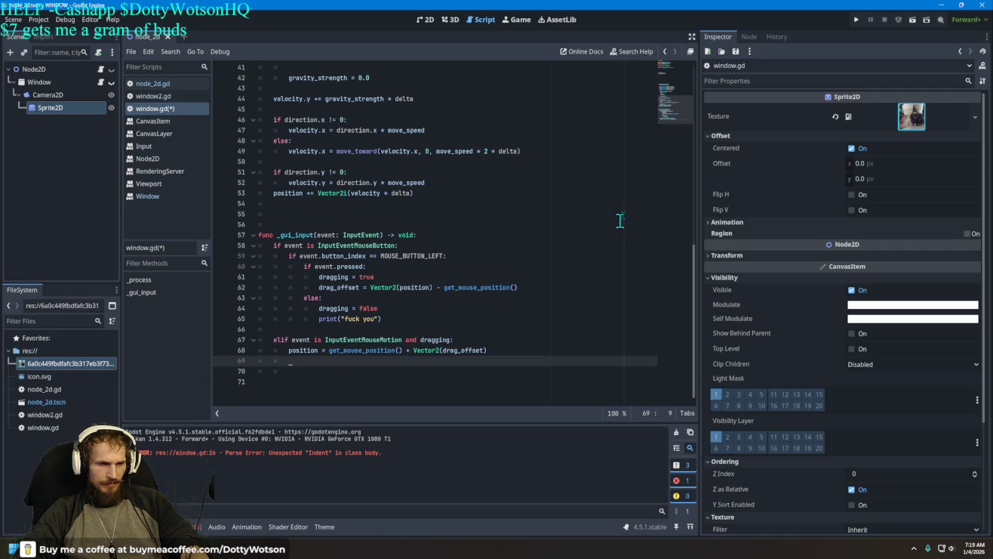
Run the project in the WINDOW (DEBUG) game window, then stop the run
click(856, 19)
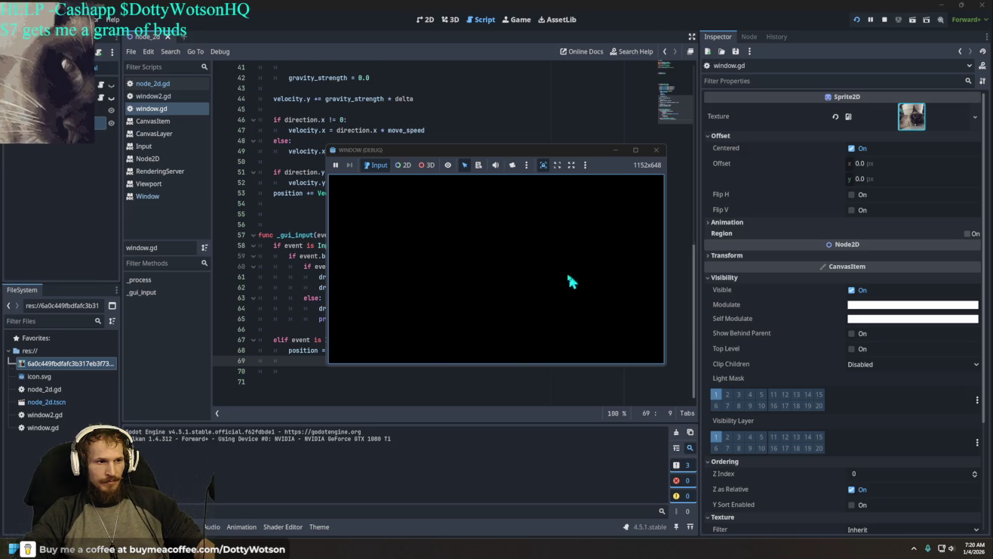
click(656, 150)
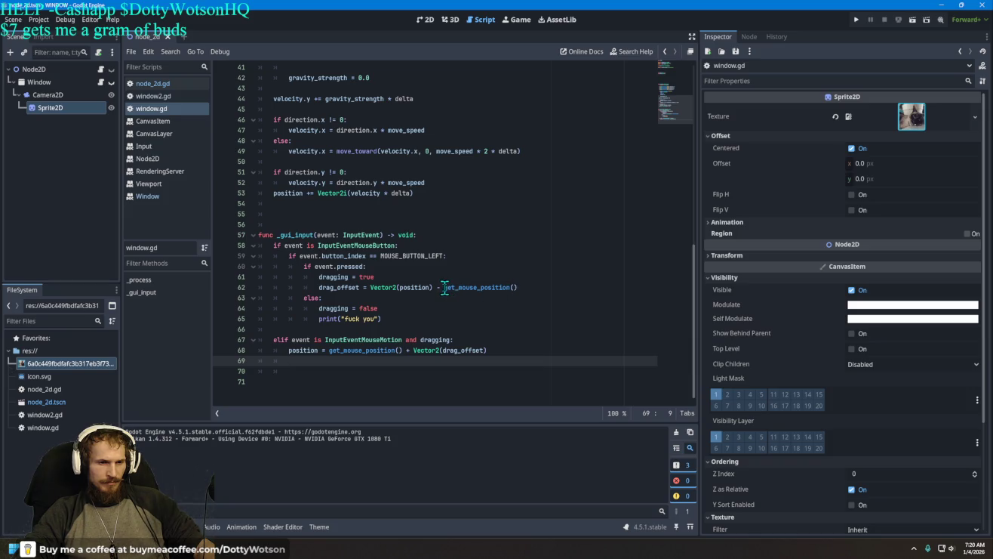
On line 62, replace the '-' before get_mouse_position() with '*' and correct the spelling
mouse_move(444, 288)
mouse_down()
mouse_move(370, 286)
mouse_move(463, 279)
mouse_up()
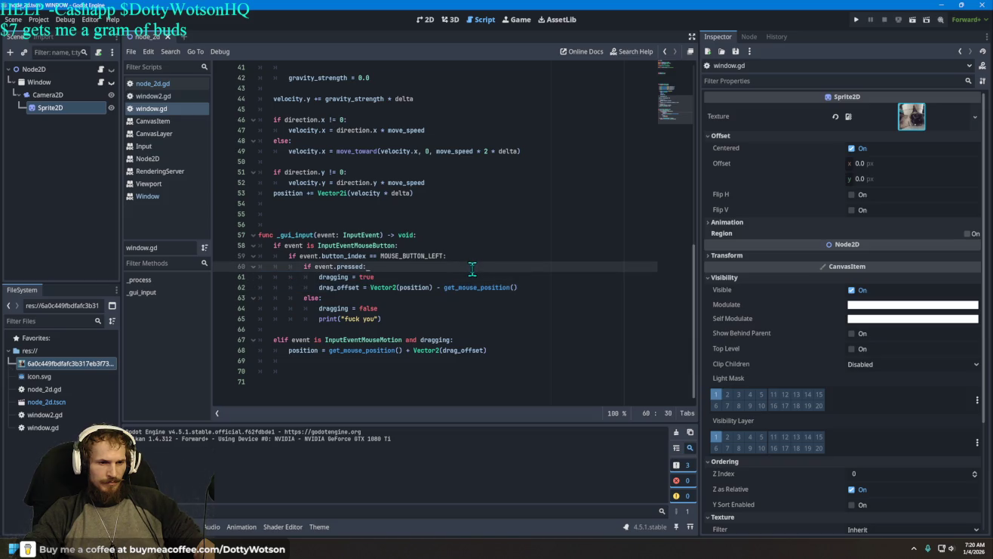
click(441, 288)
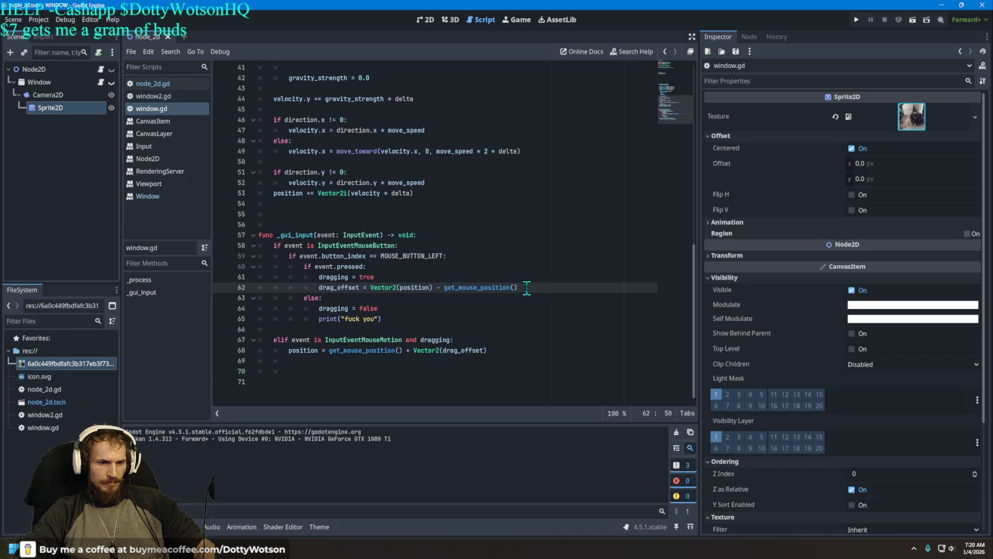
key(BackSpace)
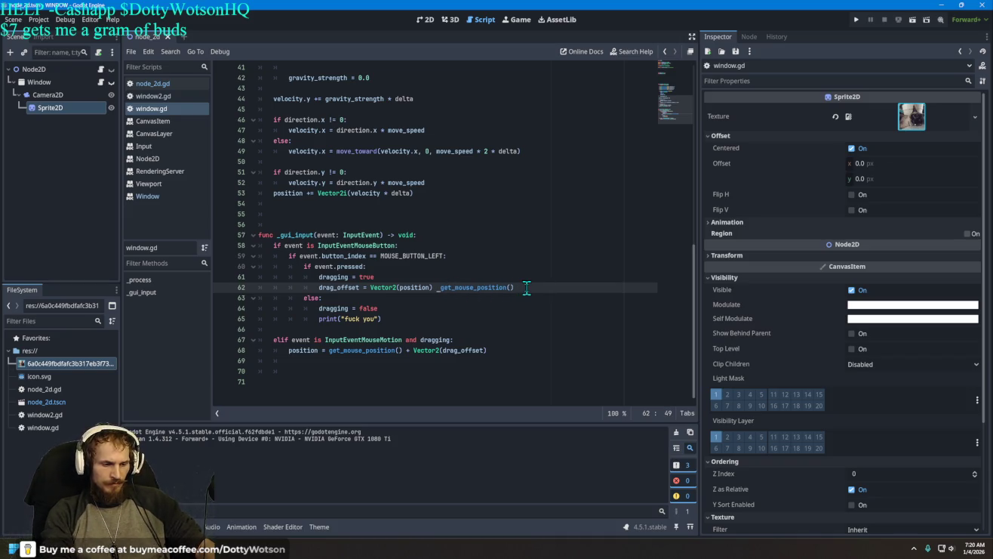
text(*)
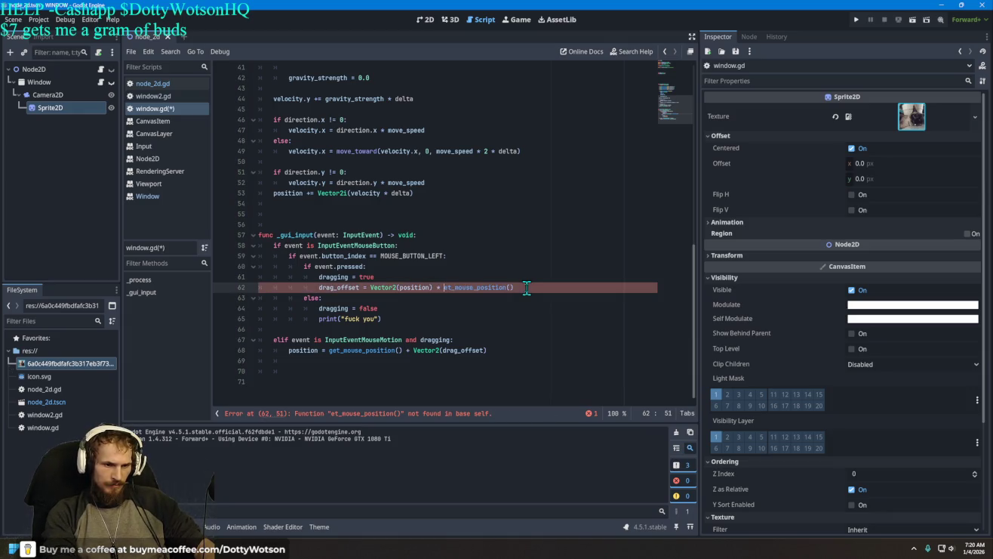
text( g)
key(BackSpace)
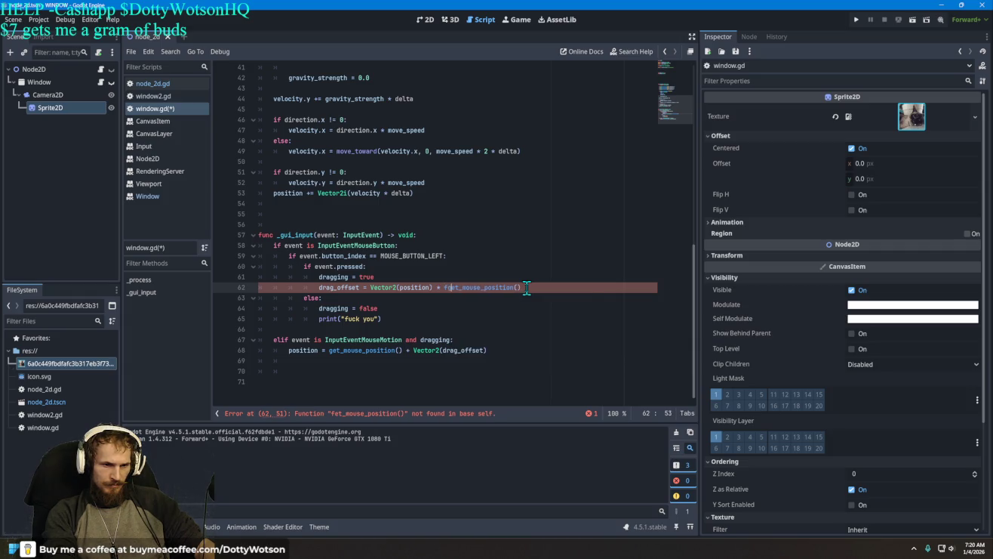
key(BackSpace)
text(g)
key(Left)
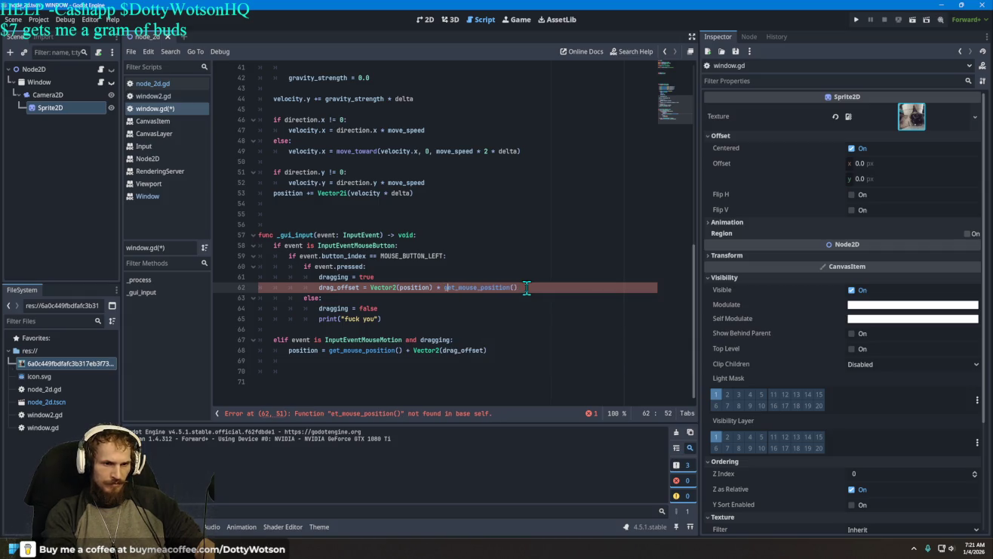
Run the project to test the new drag offset, then close the debug window
click(857, 21)
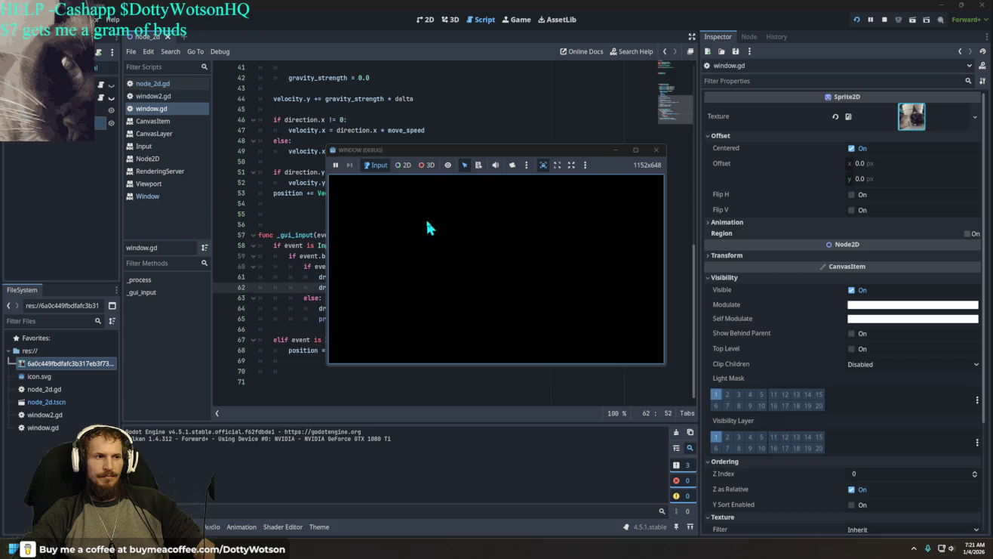
click(655, 151)
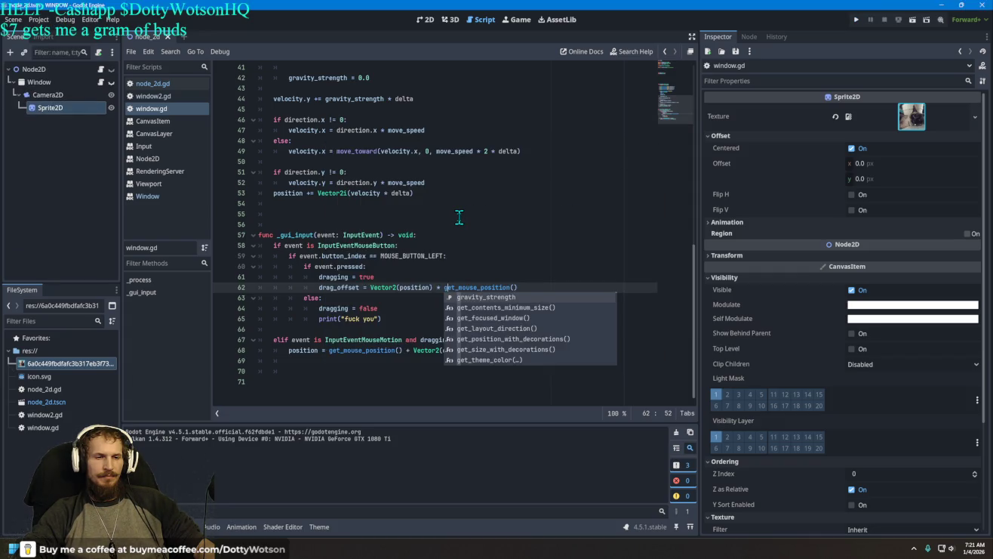
Delete the grab_focus() call on line 39 and run the project again
scroll(462, 217, up, 5)
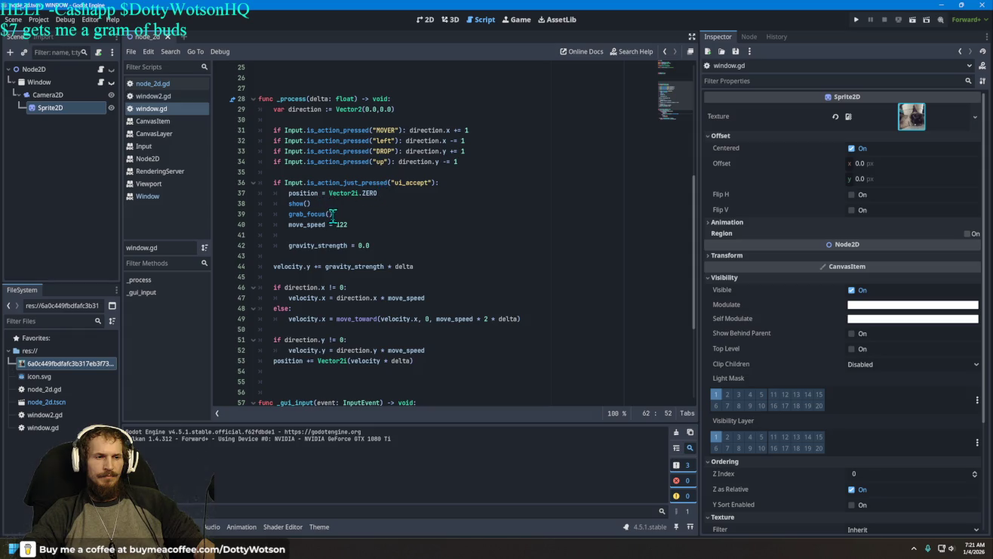
drag(334, 215, 291, 215)
key(BackSpace)
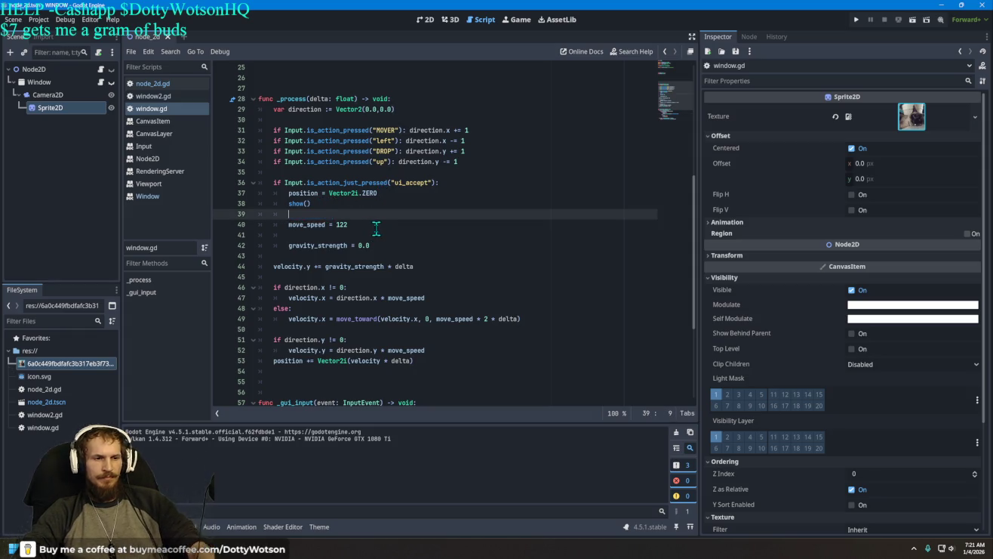
click(856, 19)
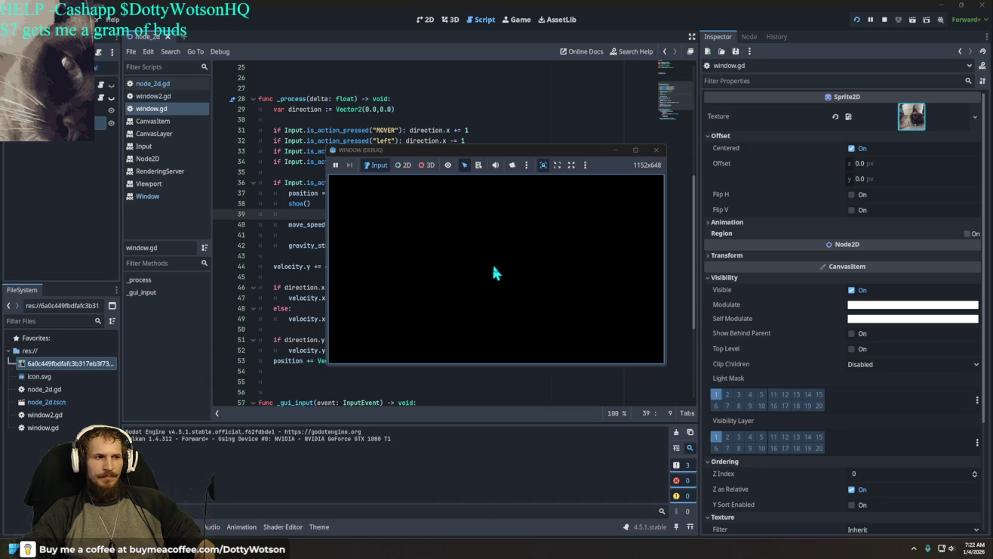
Stop the running game and restore the deleted grab_focus() call on line 39
click(656, 150)
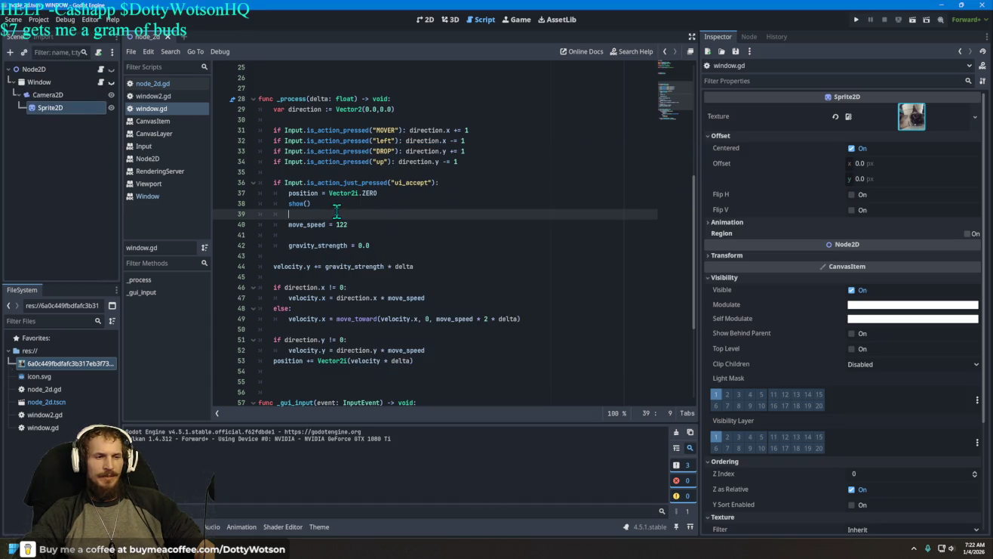
key(ctrl+z)
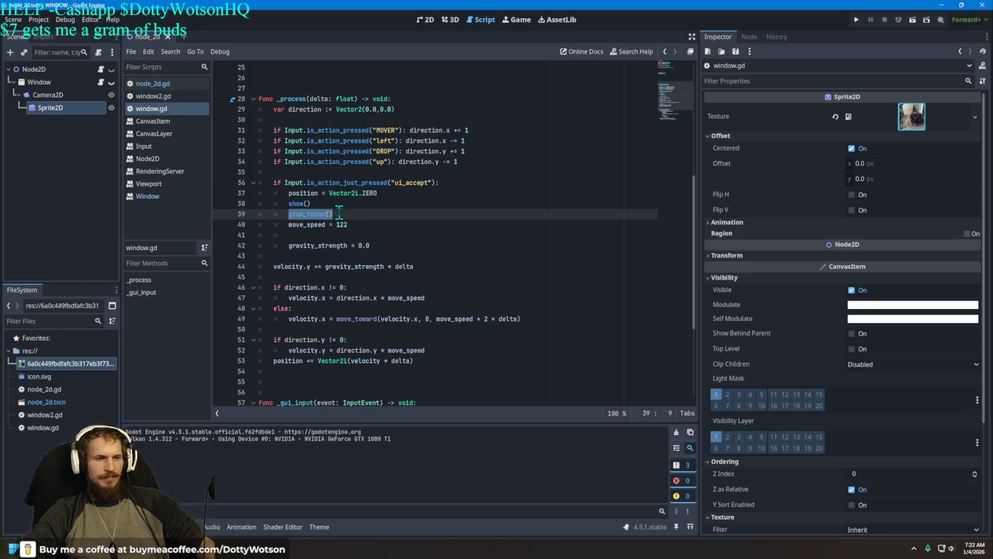
drag(340, 213, 291, 217)
Add window.grab_focus() on a new line under 'if event.pressed:' in _gui_input
scroll(429, 319, down, 5)
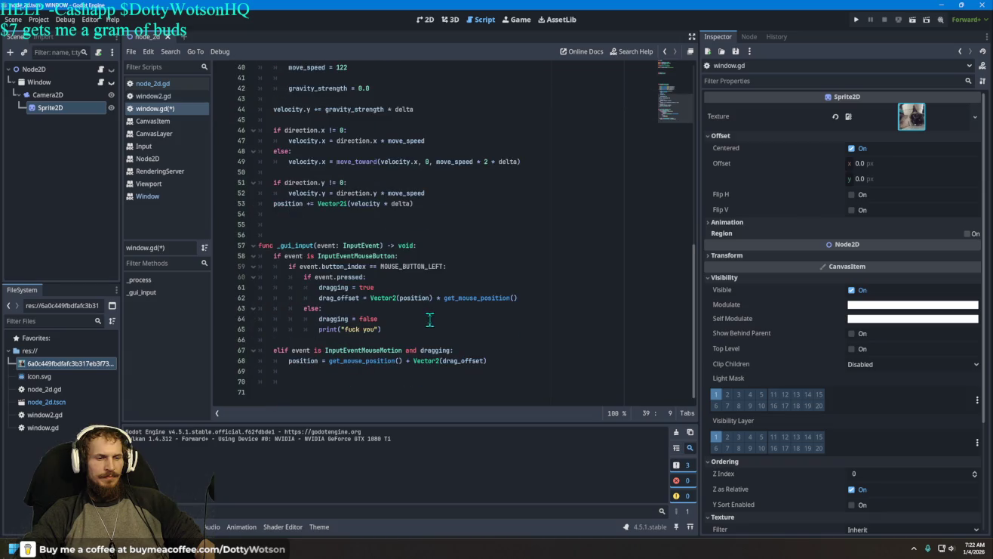
click(382, 277)
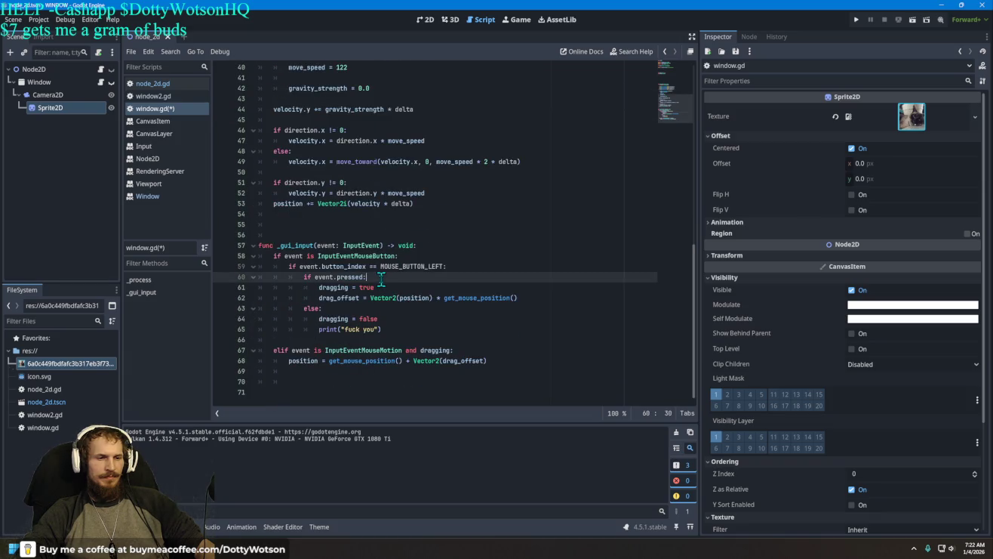
key(Return)
text(gr)
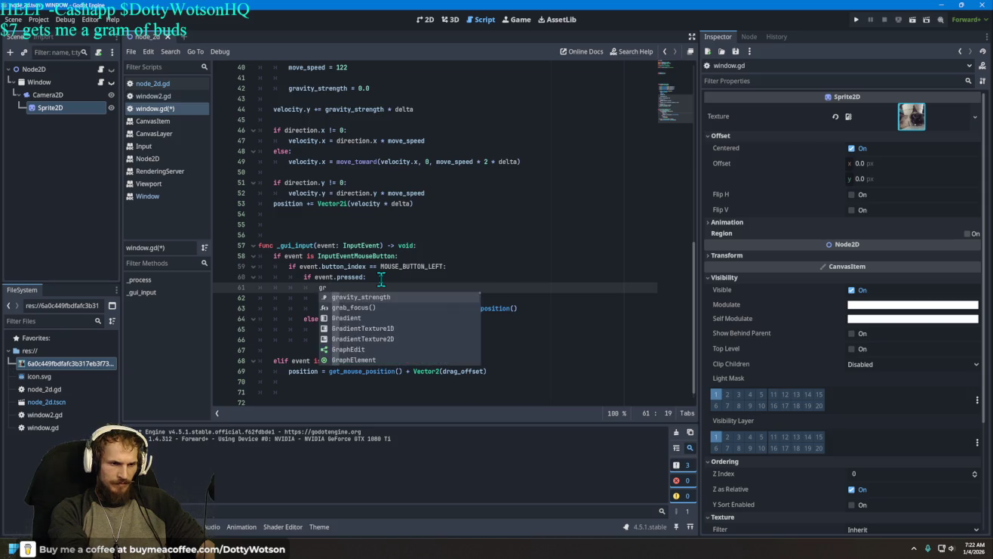
key(BackSpace)
key(BackSpace)
key(BackSpace)
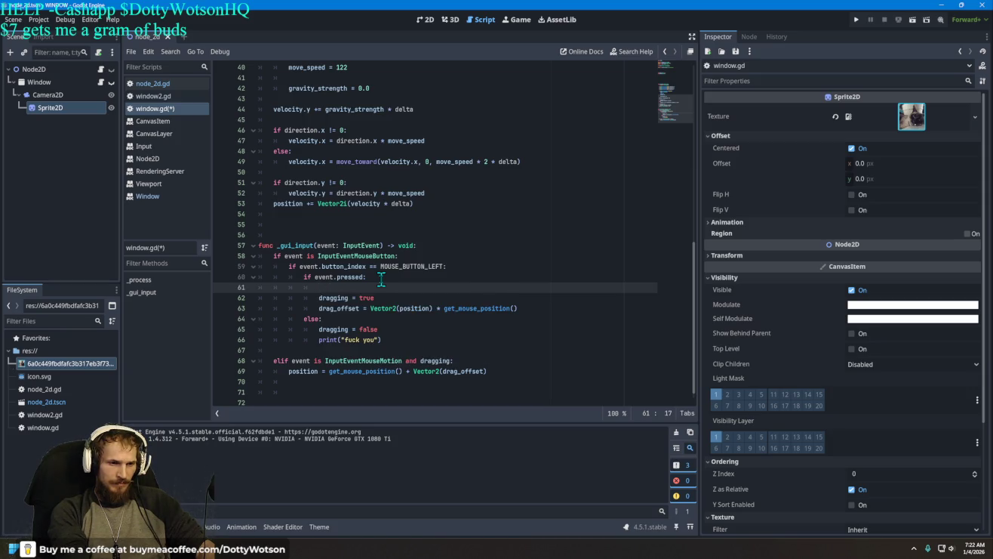
text(wind)
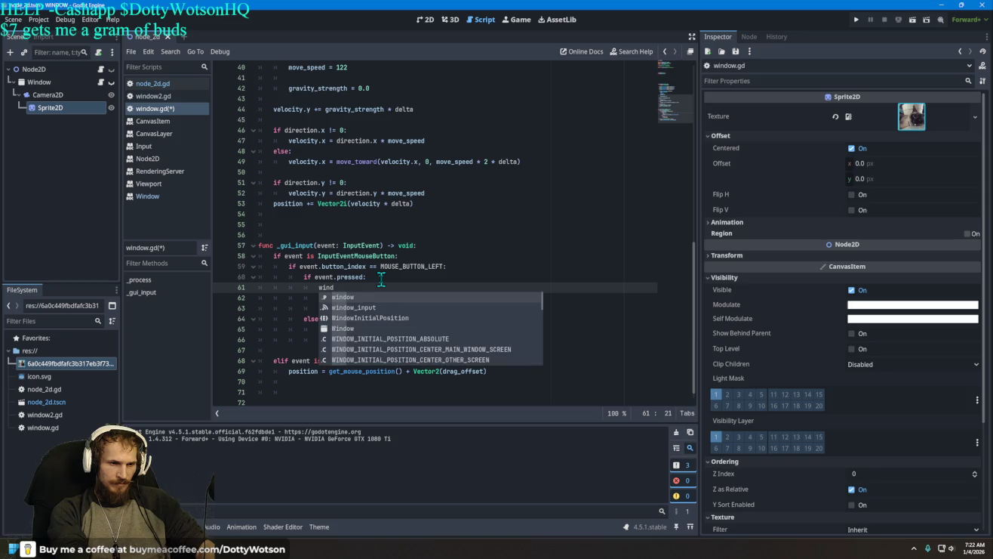
key(Return)
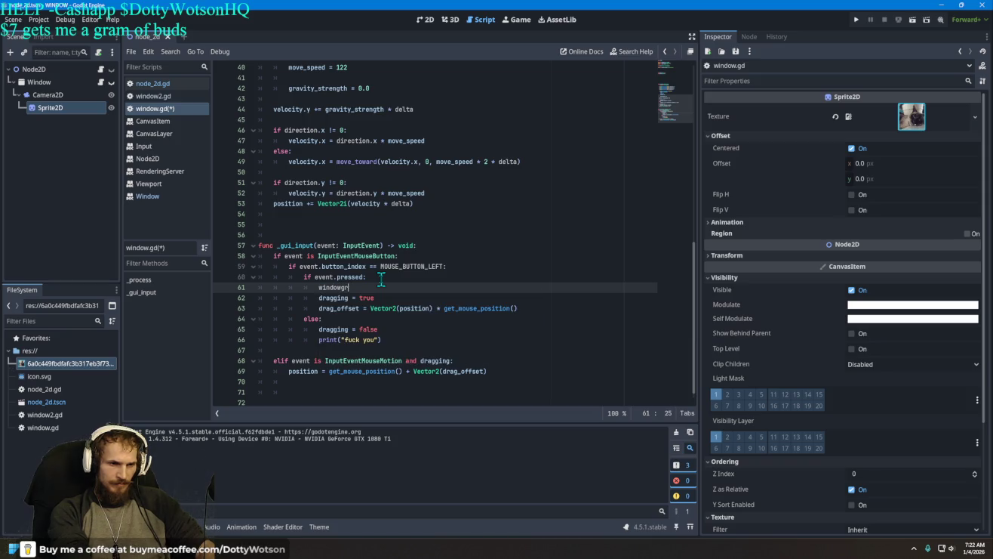
text(_)
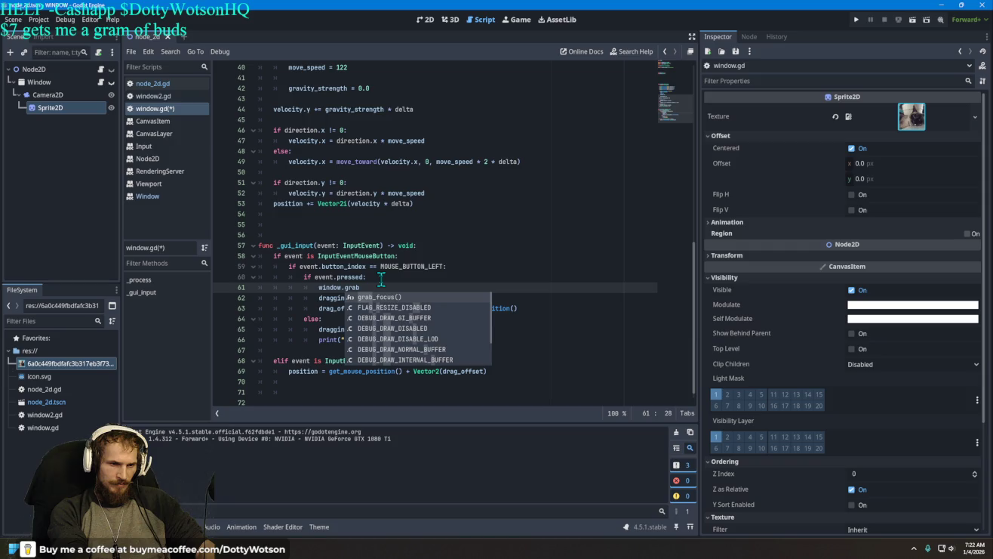
key(Return)
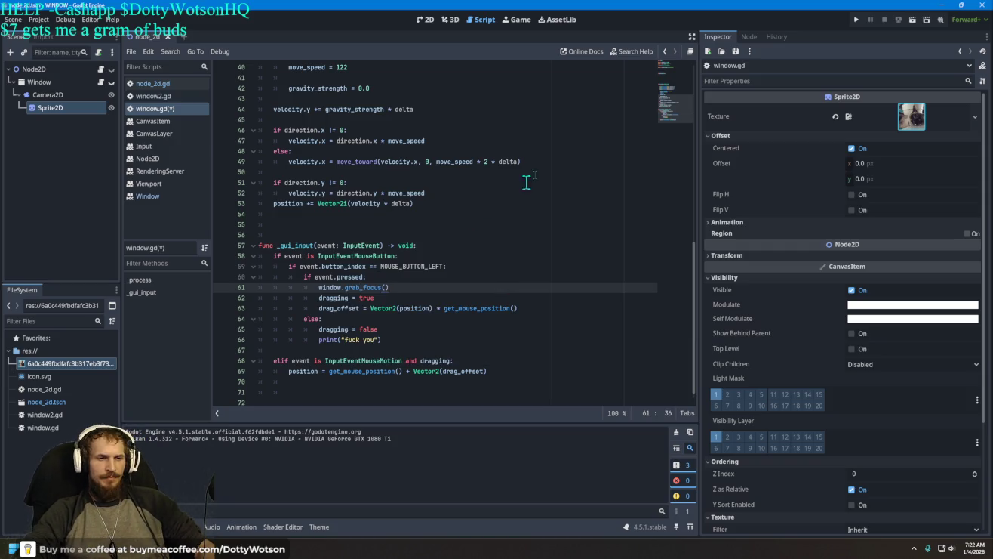
Change line 39 in the ui_accept branch to call window.grab_focus()
scroll(460, 216, up, 3)
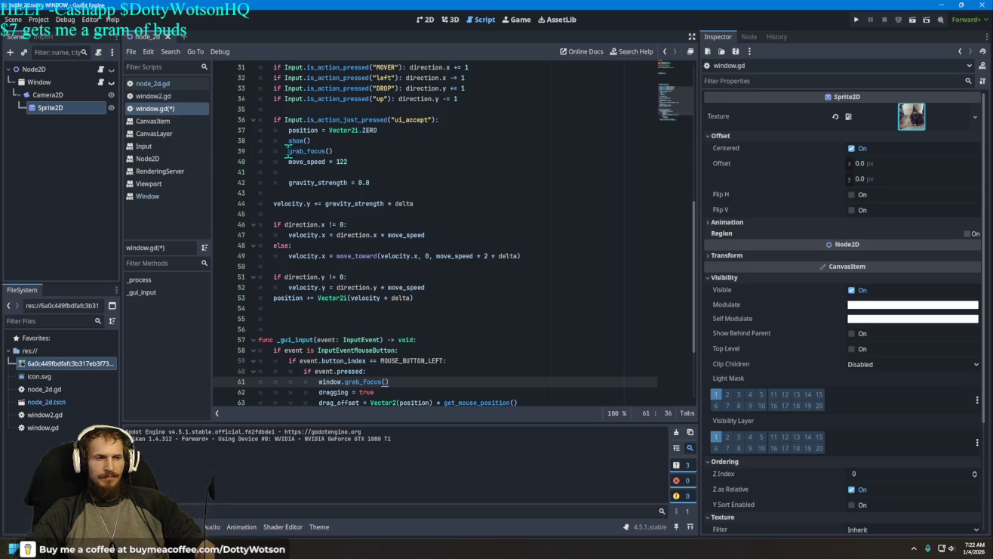
click(288, 152)
text(wind)
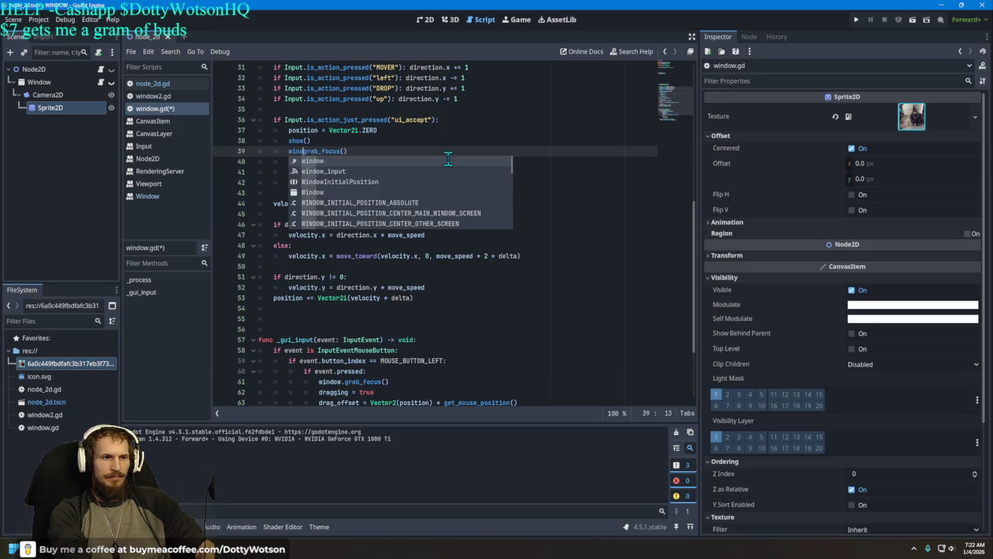
key(Tab)
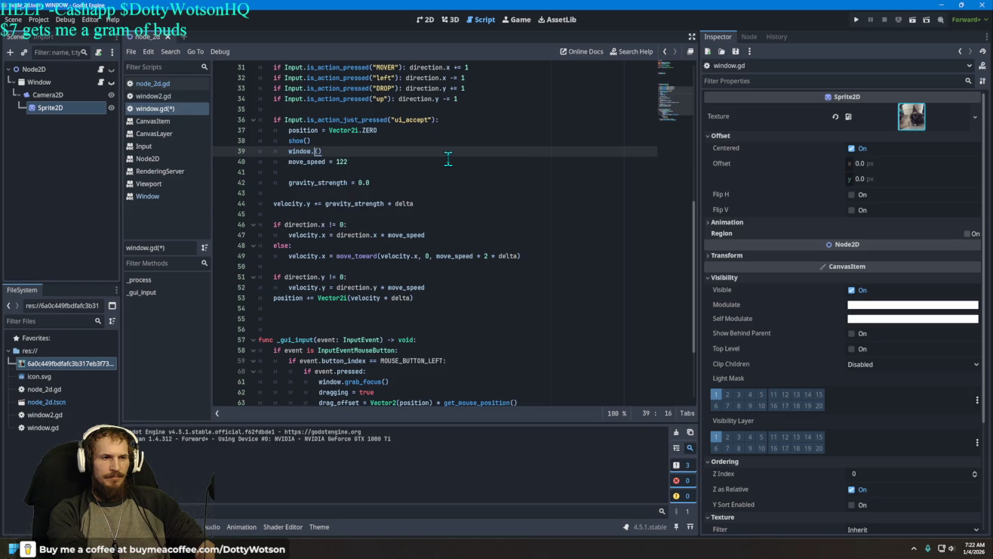
text(grab)
key(Return)
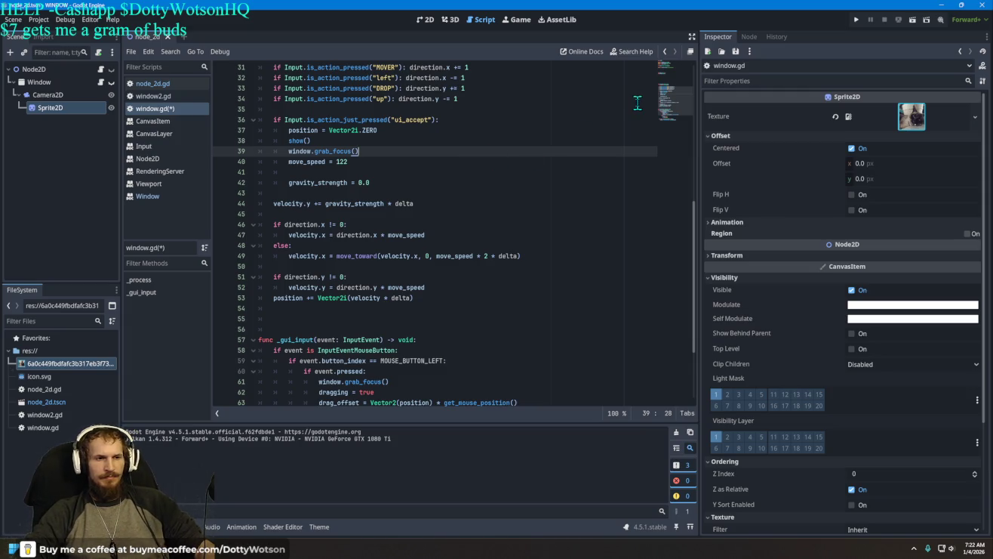
Test-run the project with Enter, then remove the 'window.' prefix from grab_focus() on line 39
click(858, 20)
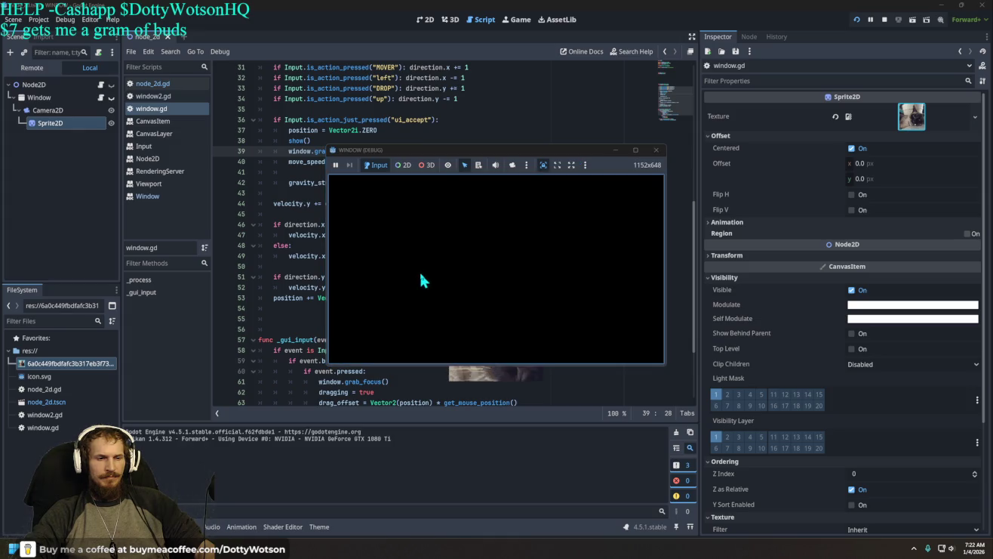
key(Return)
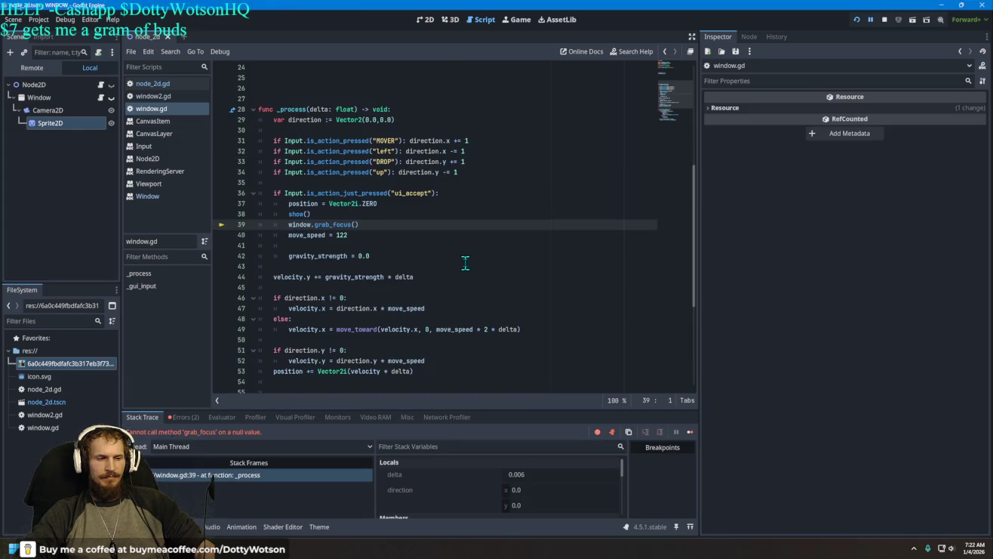
click(316, 225)
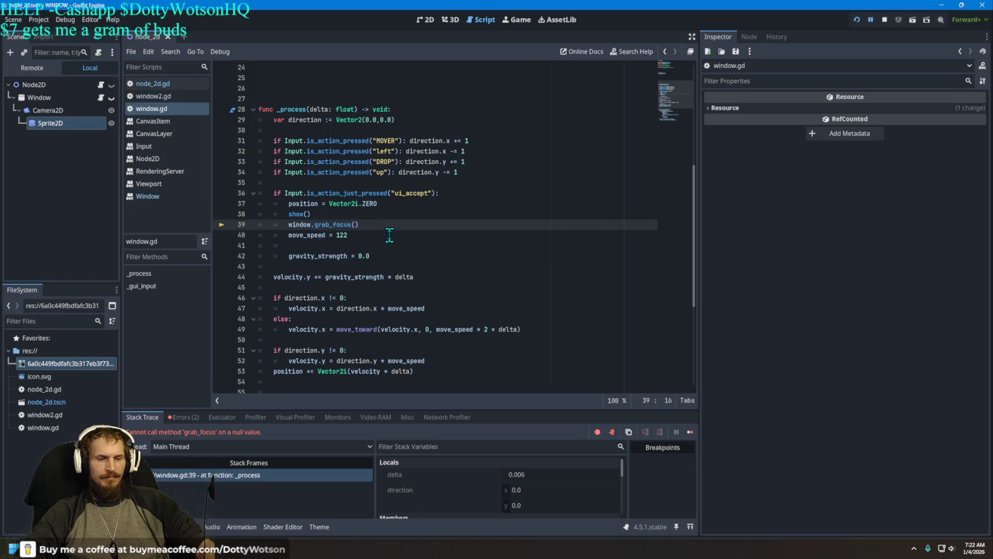
key(BackSpace)
key(BackSpace)
key(BackSpace)
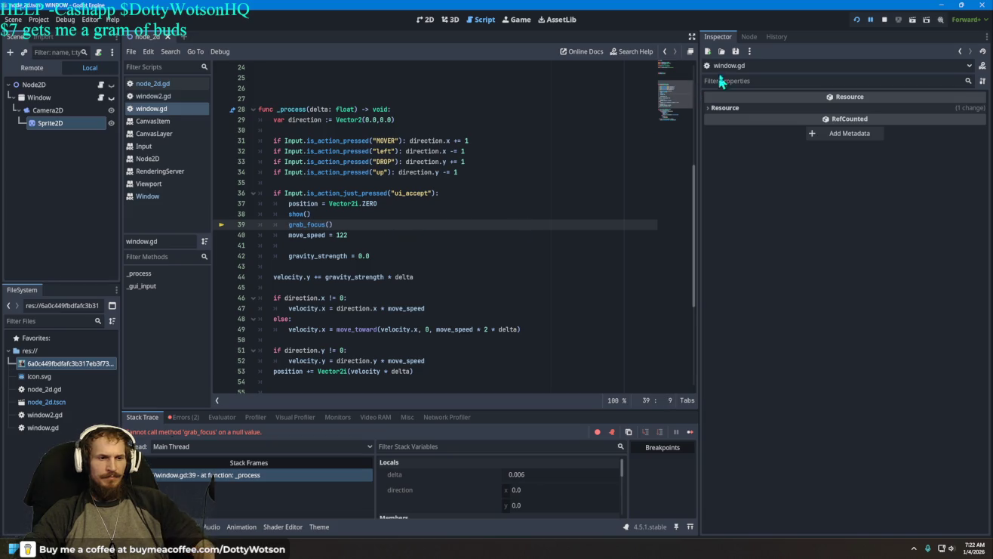
Remove the 'window.' prefix from grab_focus() on line 61 and run the project again
scroll(355, 165, up, 5)
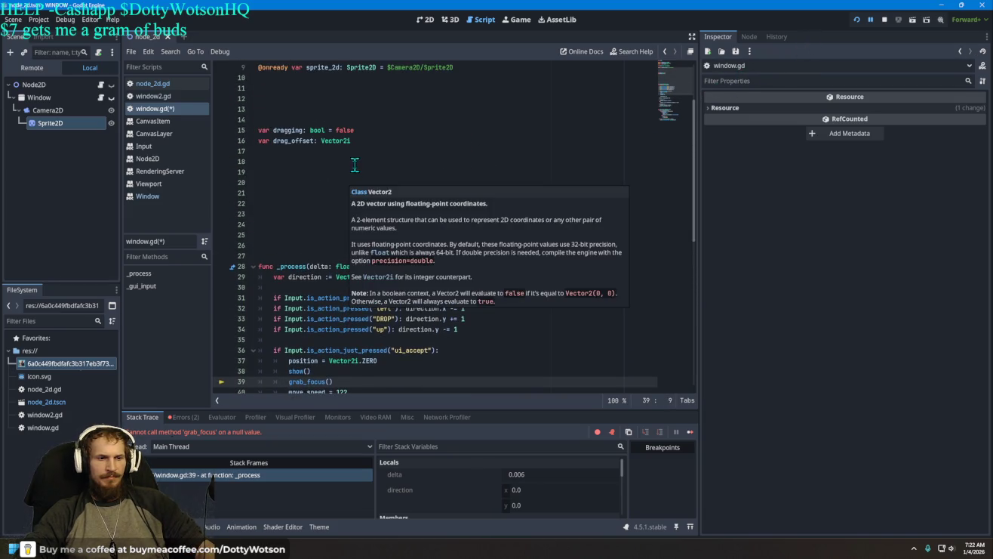
scroll(355, 165, down, 11)
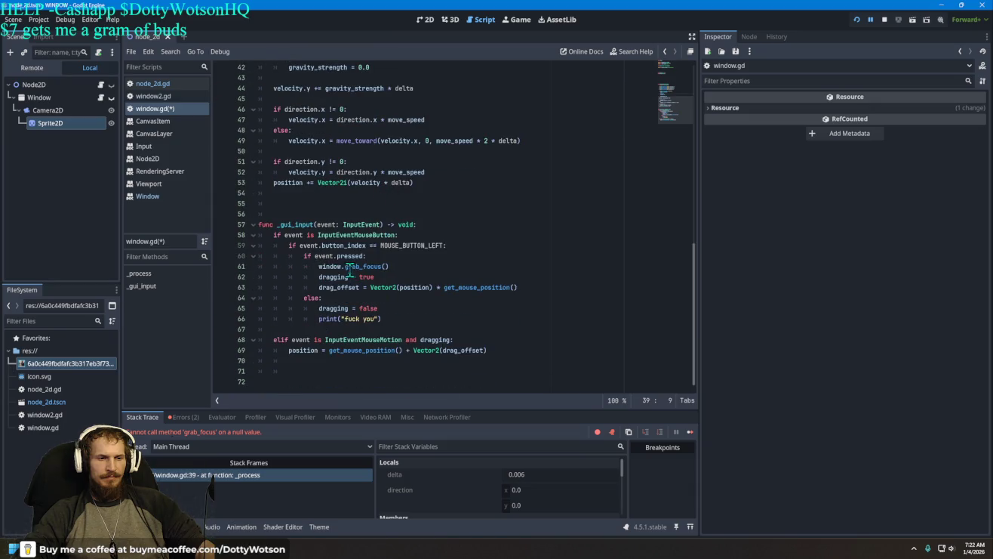
click(342, 266)
key(BackSpace)
key(BackSpace)
key(BackSpace)
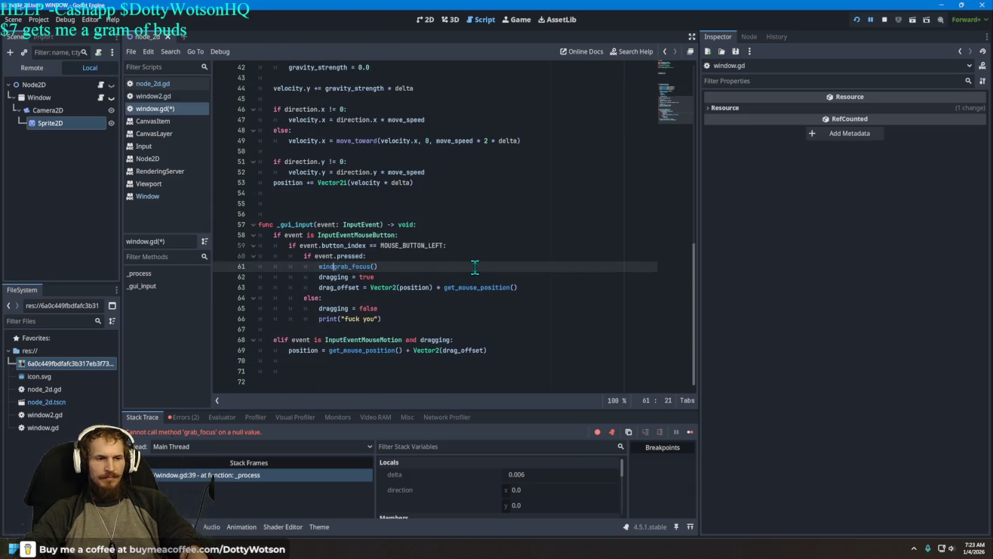
click(858, 18)
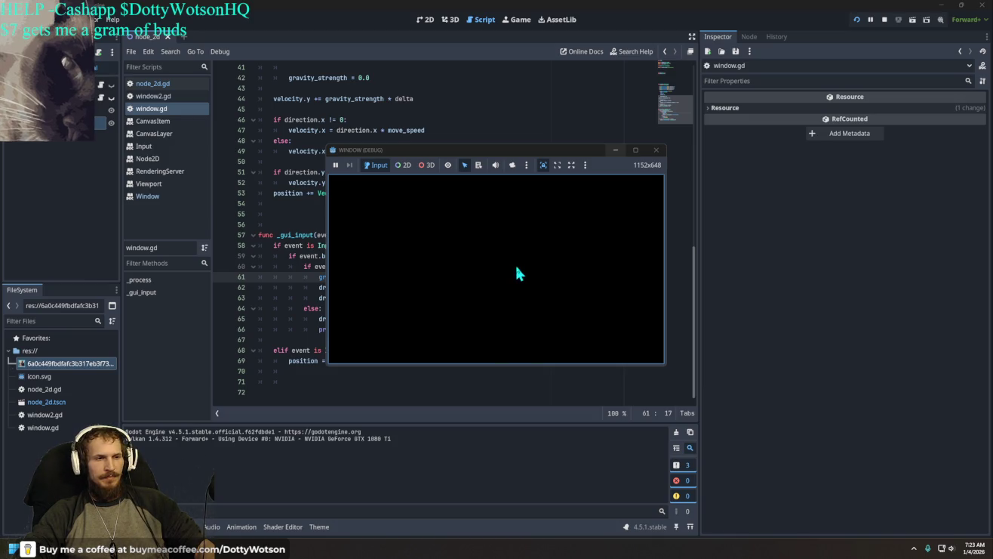
Close the WINDOW (DEBUG) game window with its X button
click(656, 151)
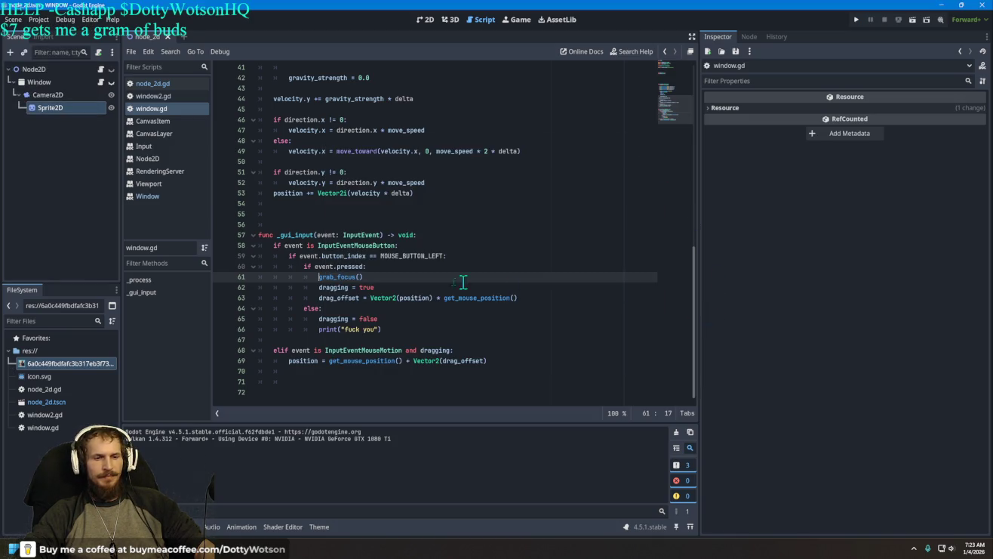
Enable Flags > Force Native on the Window node, then test-run and close the debug window
click(40, 82)
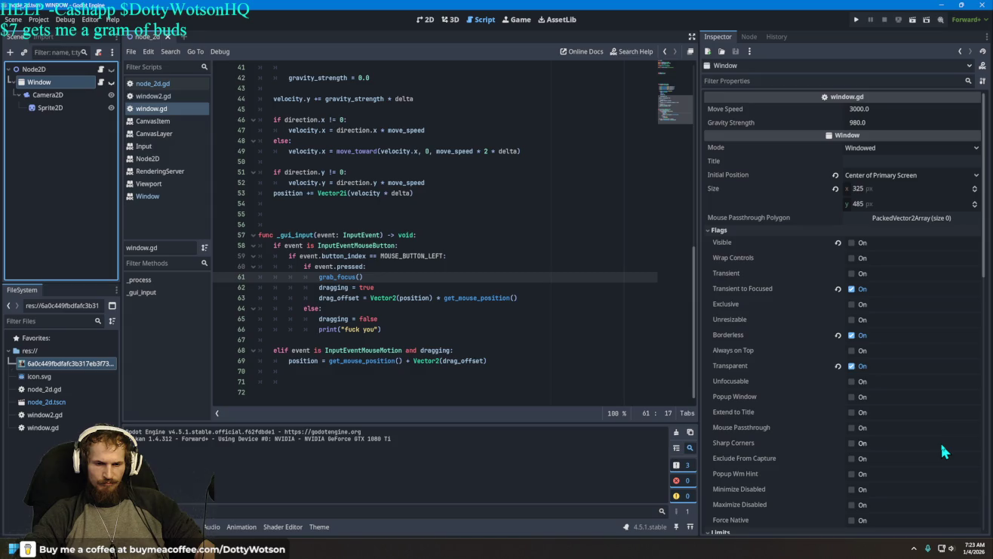
mouse_move(739, 394)
mouse_move(735, 519)
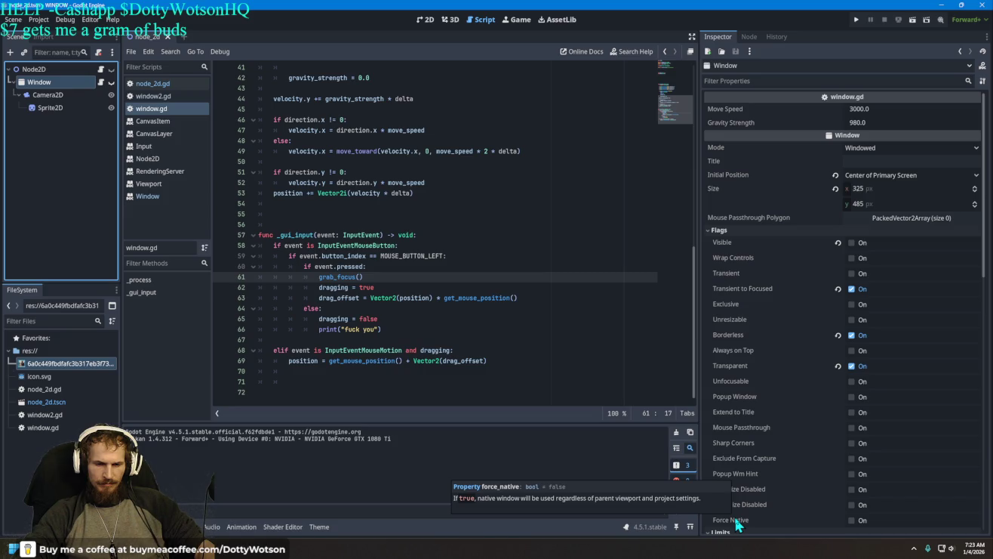
click(734, 514)
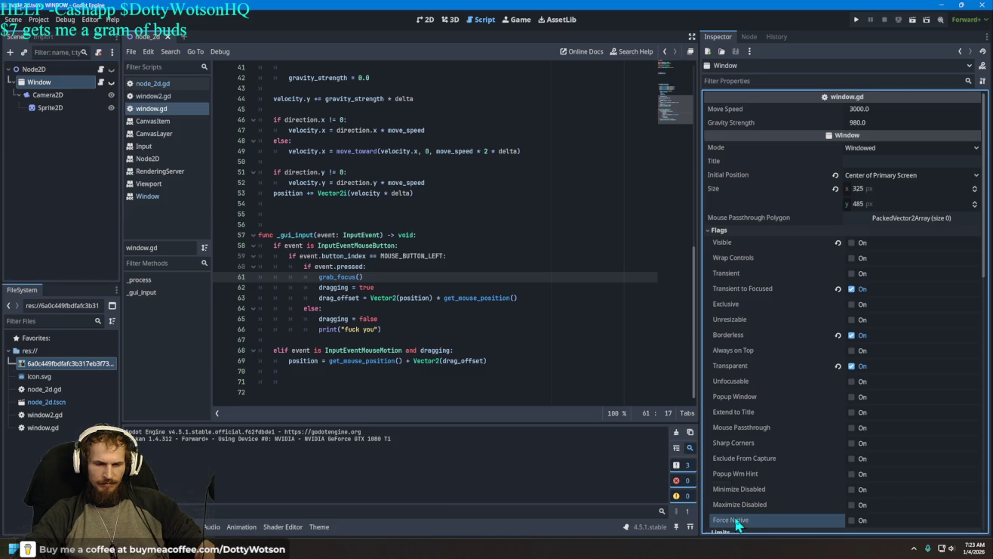
click(852, 521)
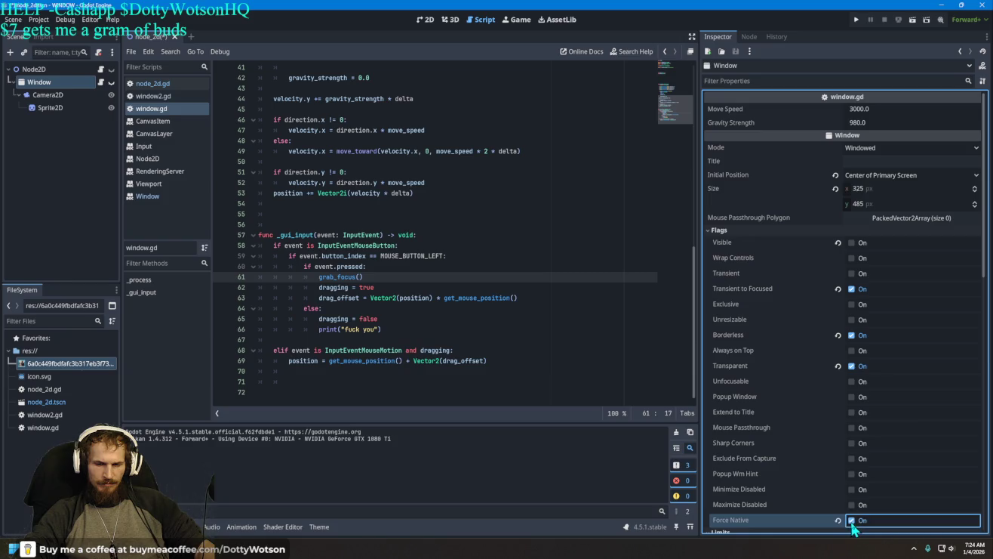
click(863, 20)
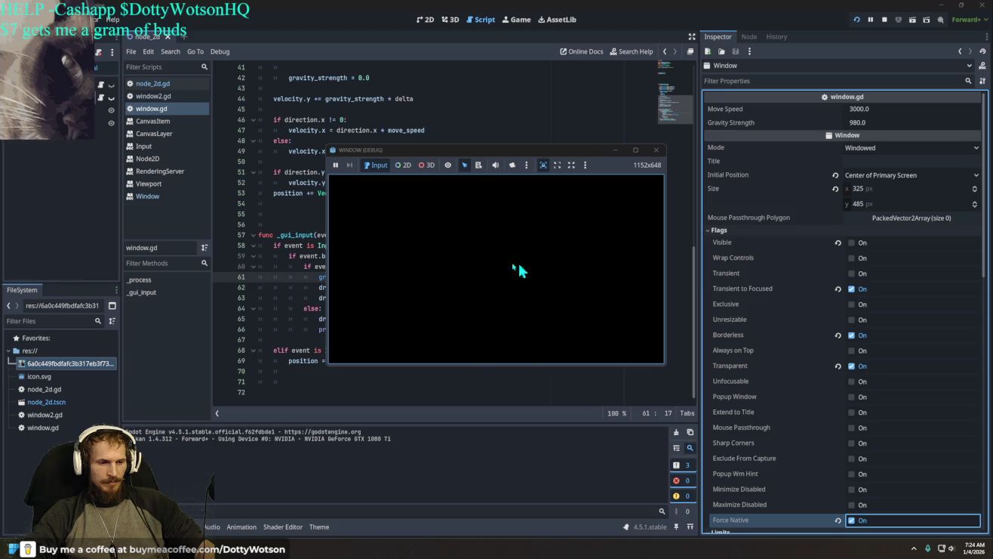
click(657, 150)
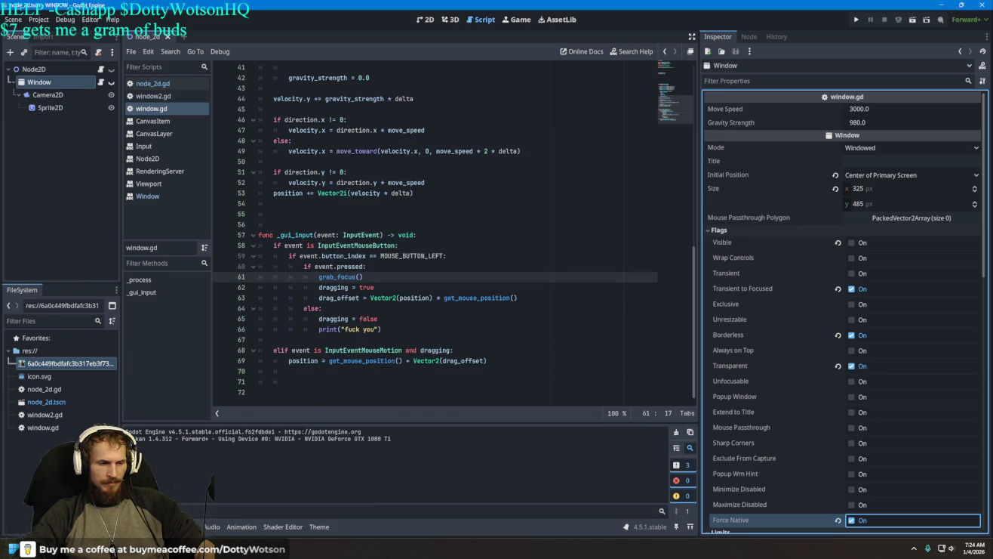
Follow the Node not found error to line 5 and replace $Window with a $"." window reference
click(182, 417)
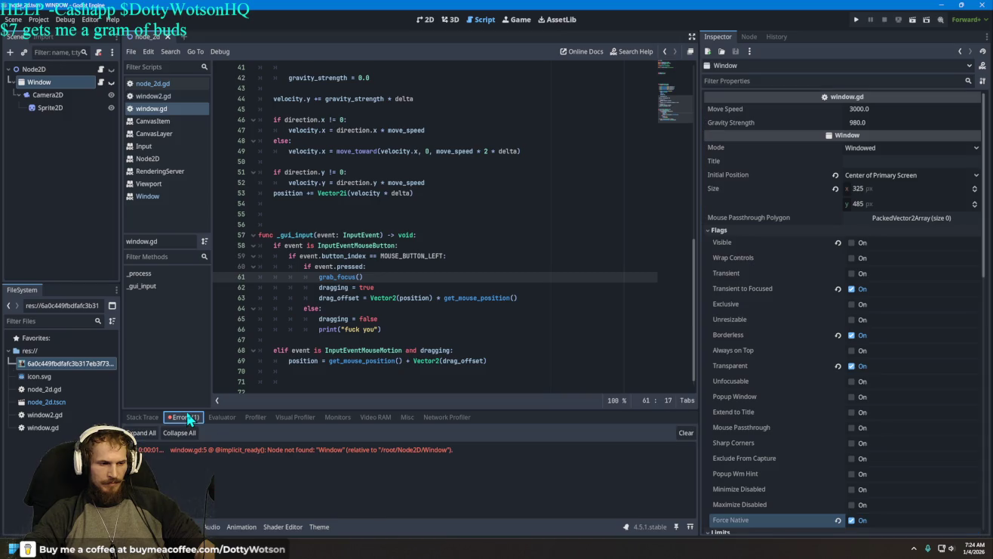
click(377, 452)
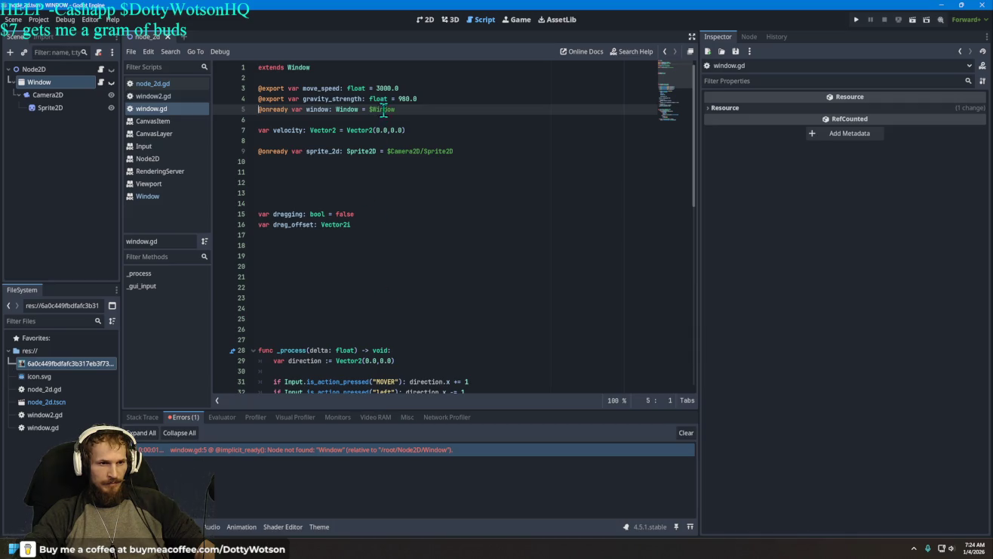
drag(404, 109, 259, 109)
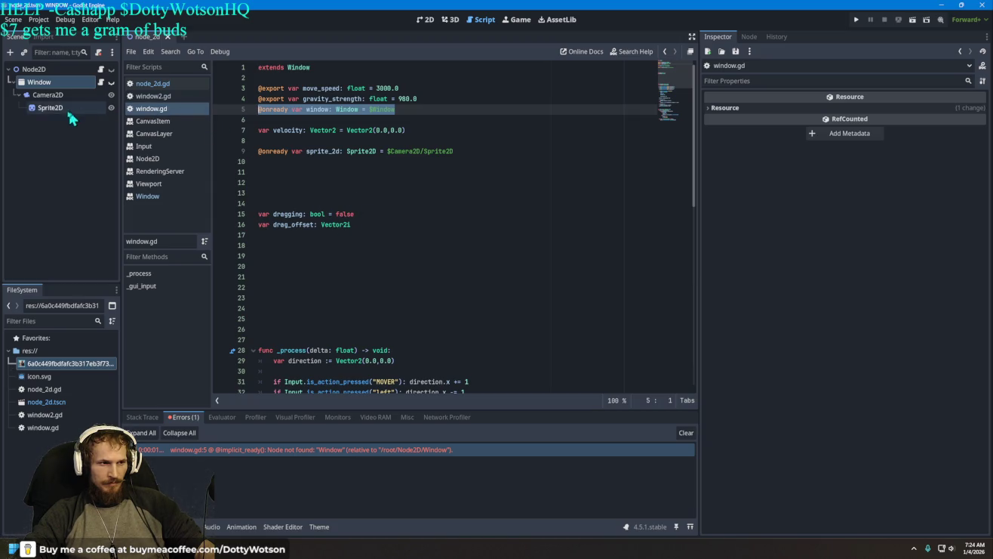
mouse_move(46, 95)
mouse_down()
mouse_move(75, 86)
mouse_move(274, 131)
mouse_move(267, 121)
mouse_up()
drag(395, 109, 264, 109)
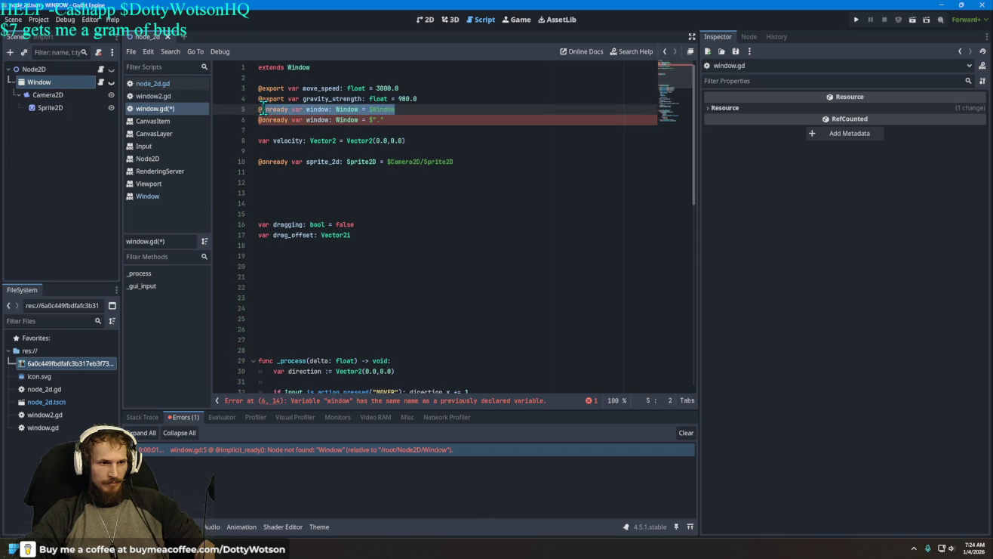
key(BackSpace)
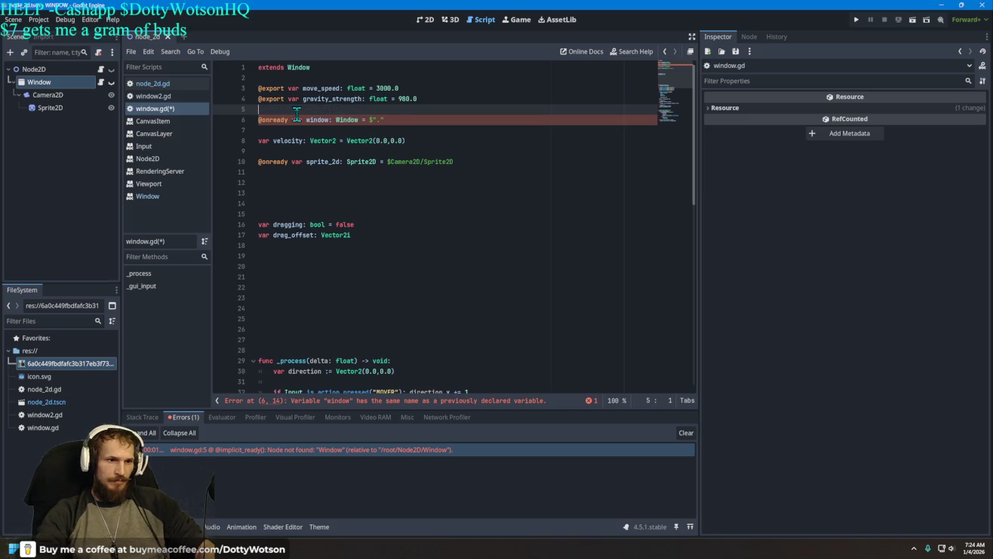
Run the project with the $"." reference and close the blank debug window
click(856, 20)
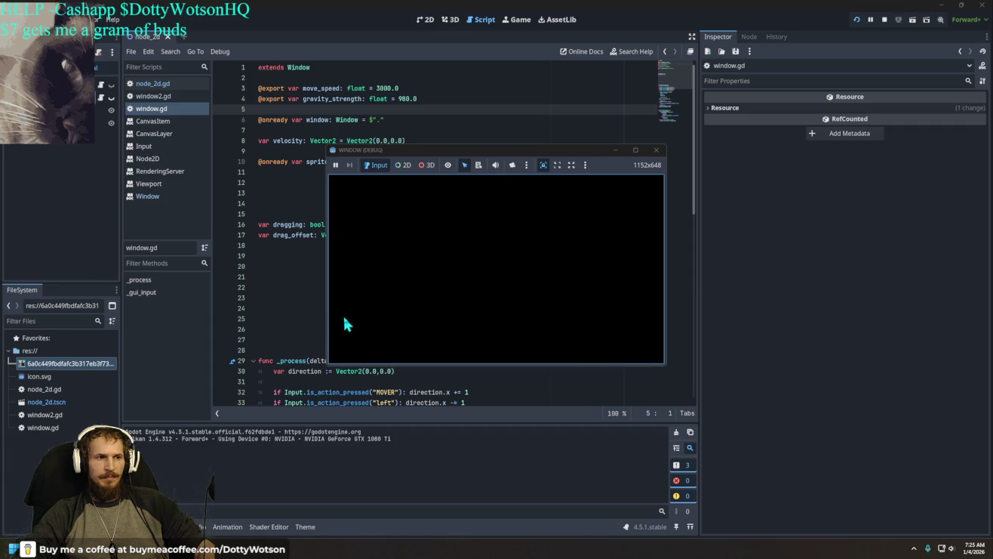
click(654, 151)
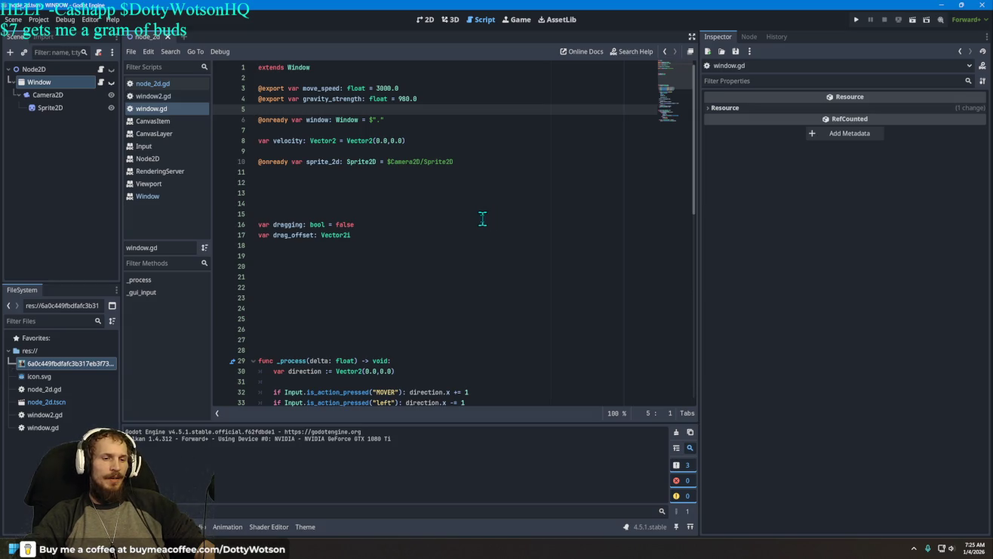
Change MOUSE_BUTTON_LEFT to MOUSE_BUTTON_RIGHT on line 60 of window.gd via autocomplete
scroll(482, 218, down, 4)
scroll(483, 219, down, 10)
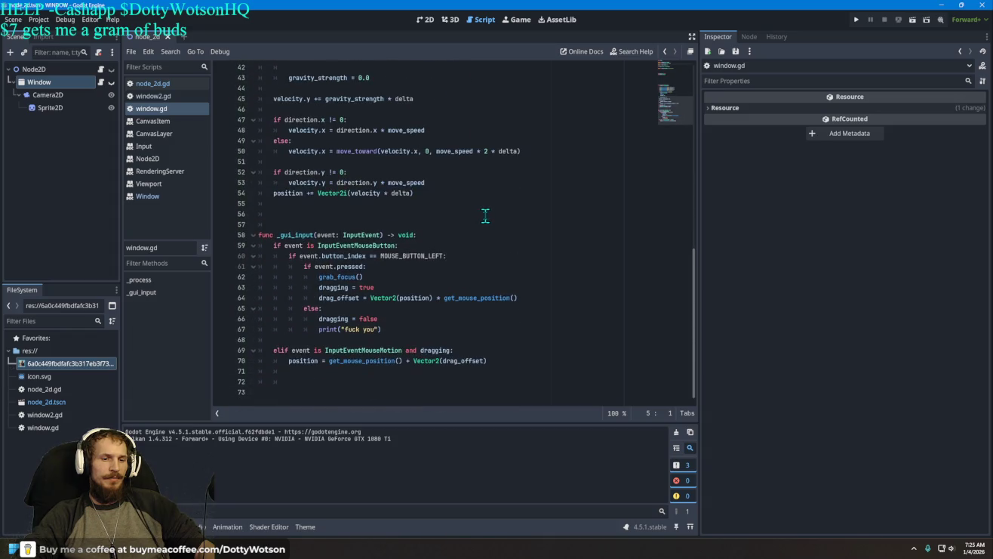
scroll(485, 217, up, 14)
scroll(491, 221, down, 5)
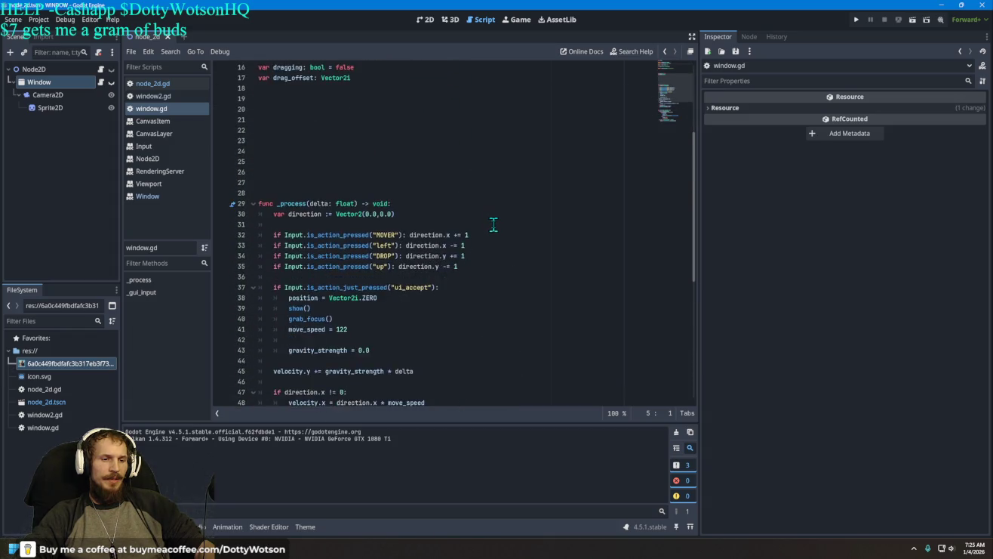
scroll(495, 223, down, 4)
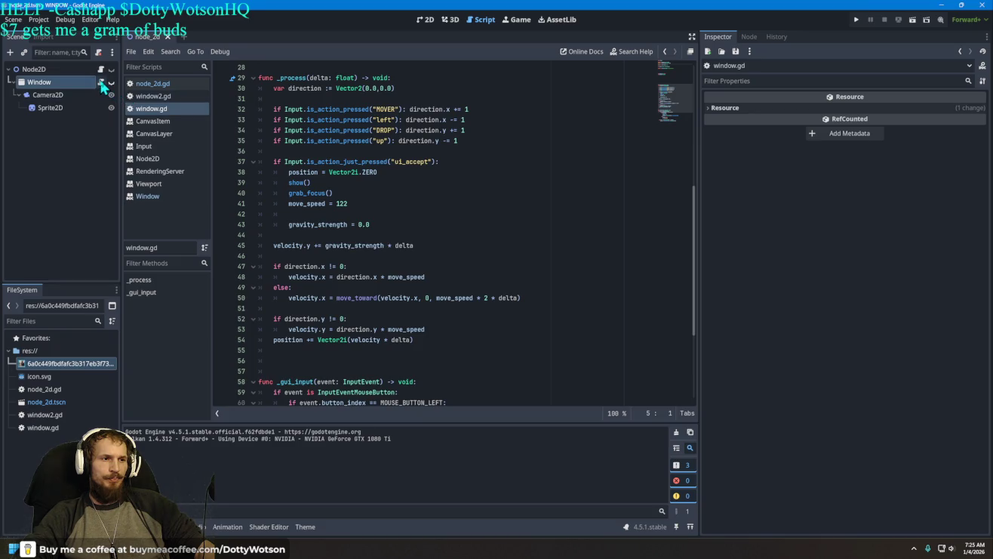
click(100, 69)
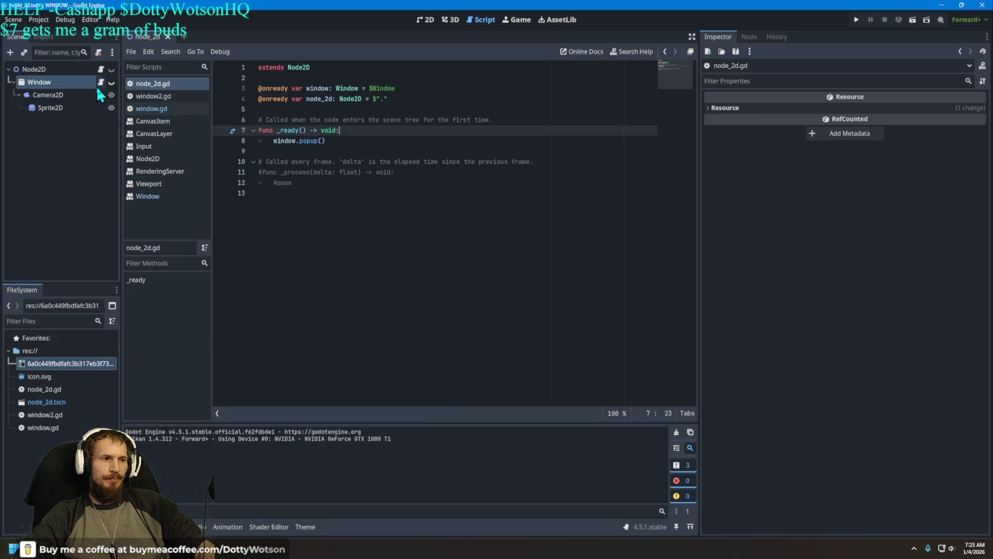
click(99, 81)
scroll(428, 234, down, 4)
click(610, 257)
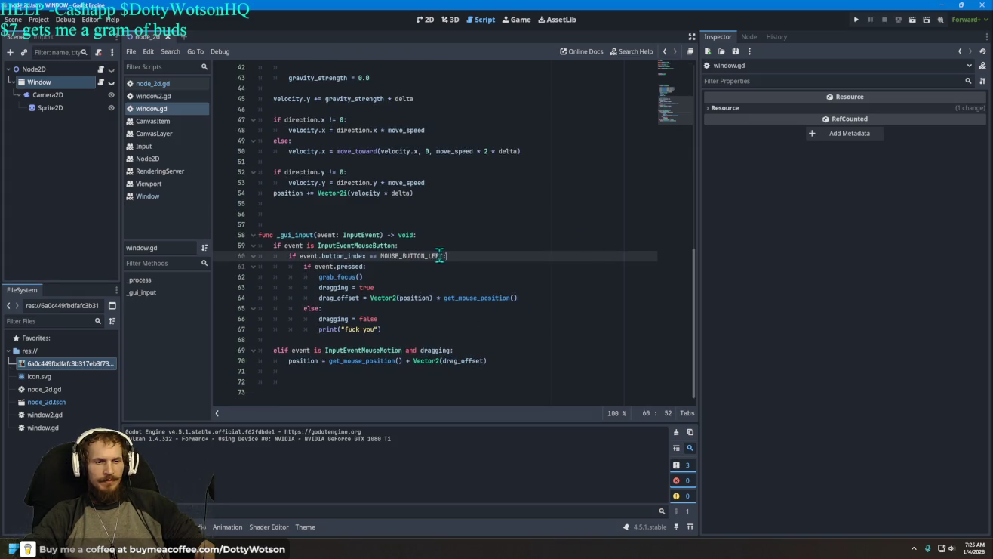
key(BackSpace)
key(BackSpace)
key(BackSpace)
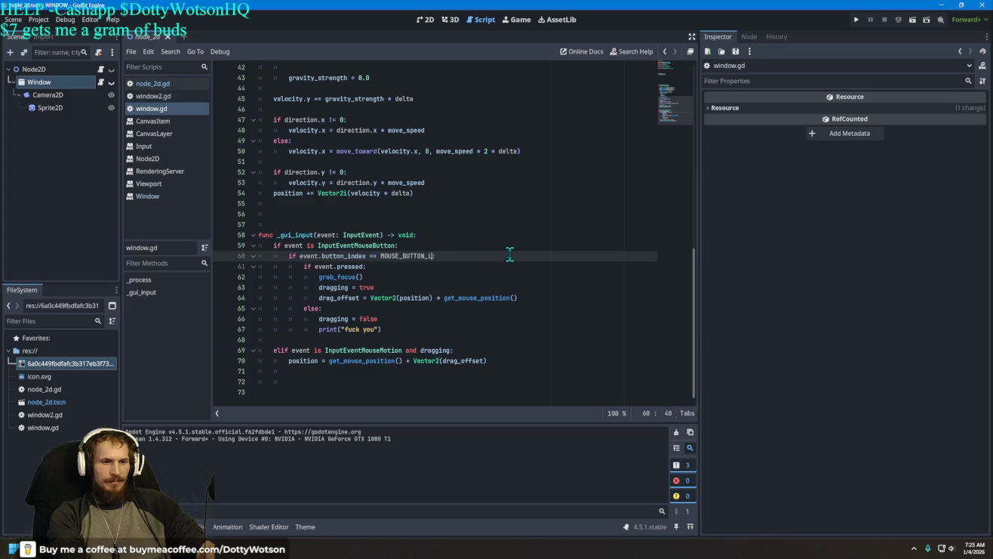
text(R)
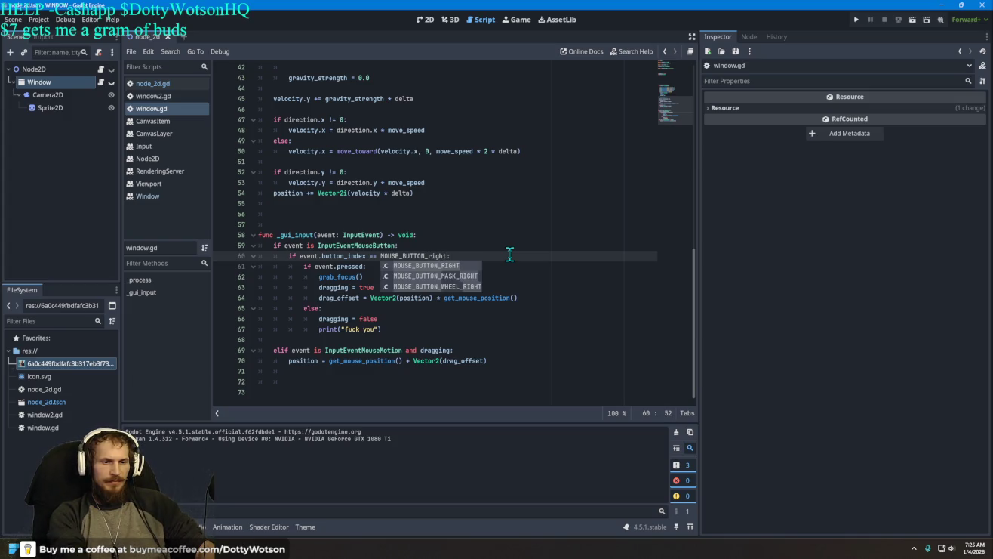
key(Return)
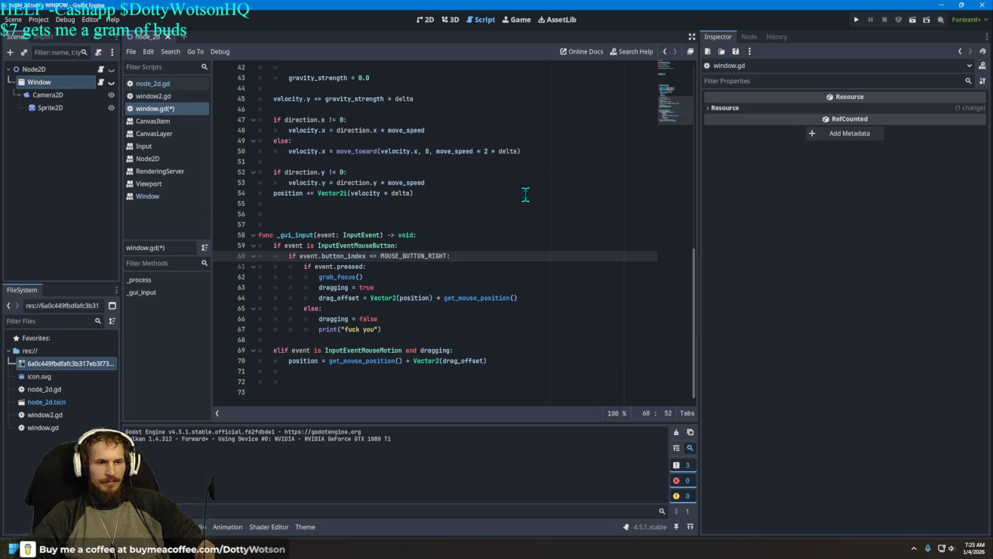
Run the right-button drag version and close the blank debug window
click(856, 19)
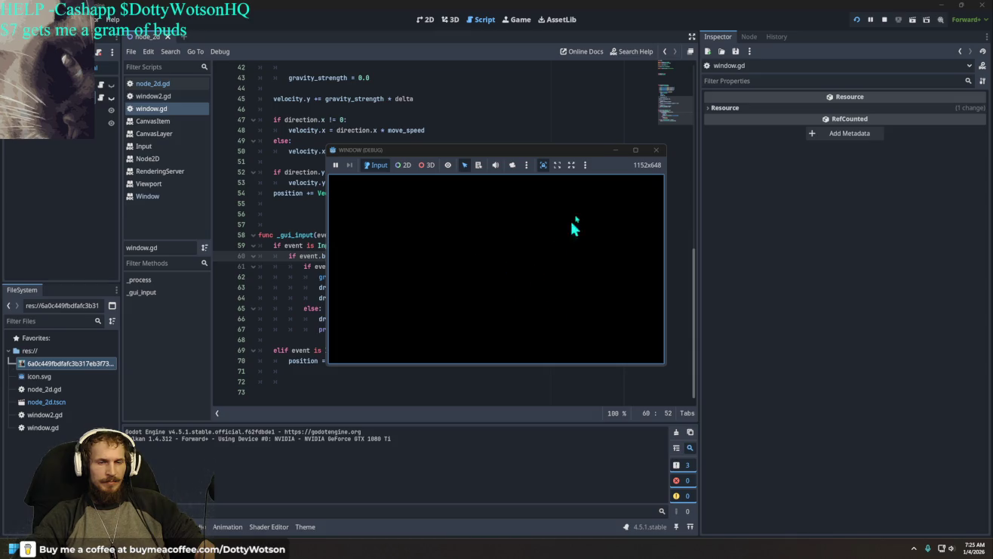
click(661, 151)
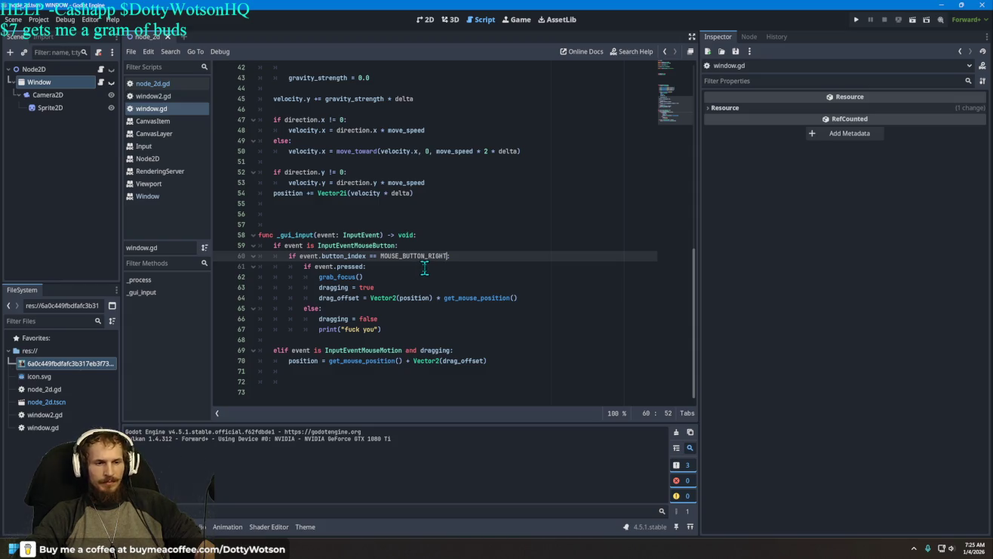
Remove the multiplication between Vector2(position) and get_mouse_position() on line 64
click(435, 298)
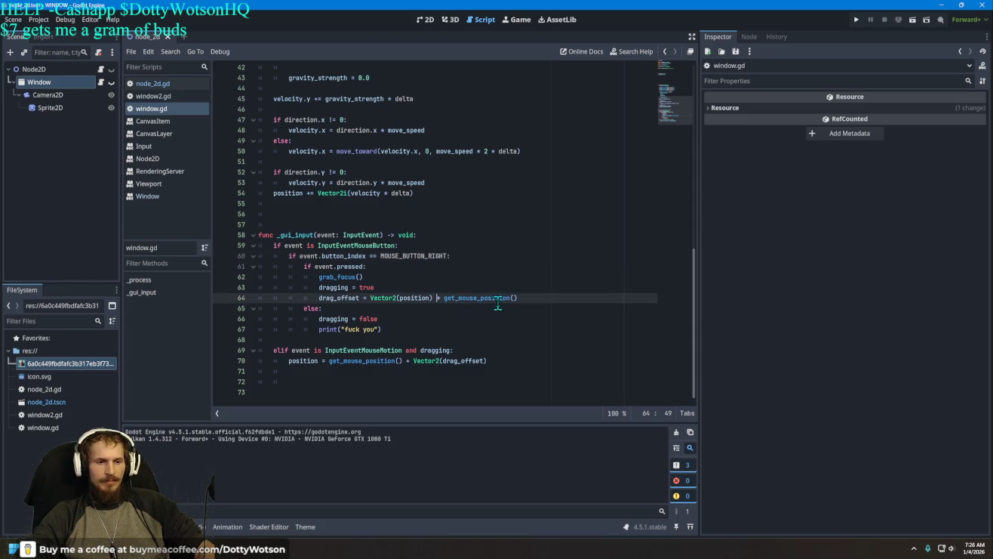
key(Delete)
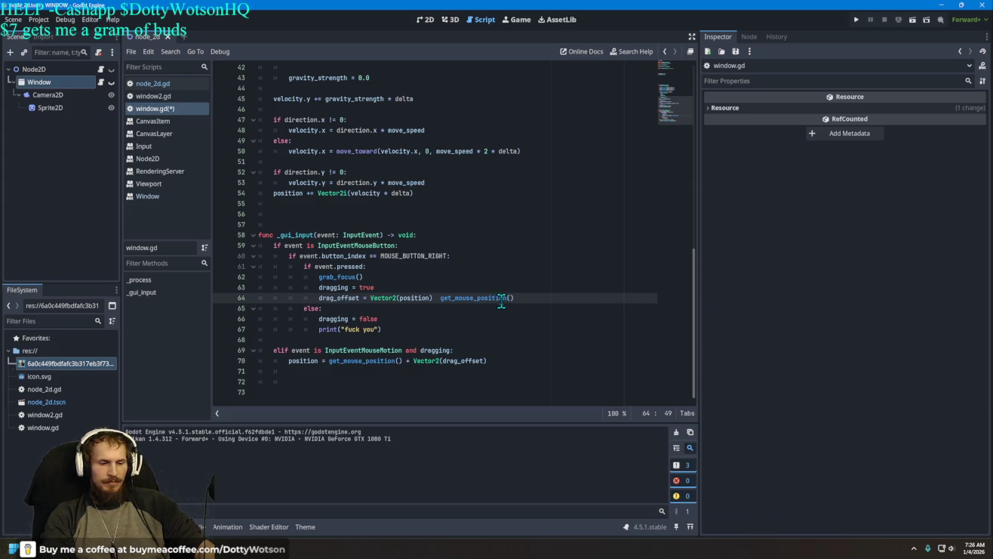
text(=)
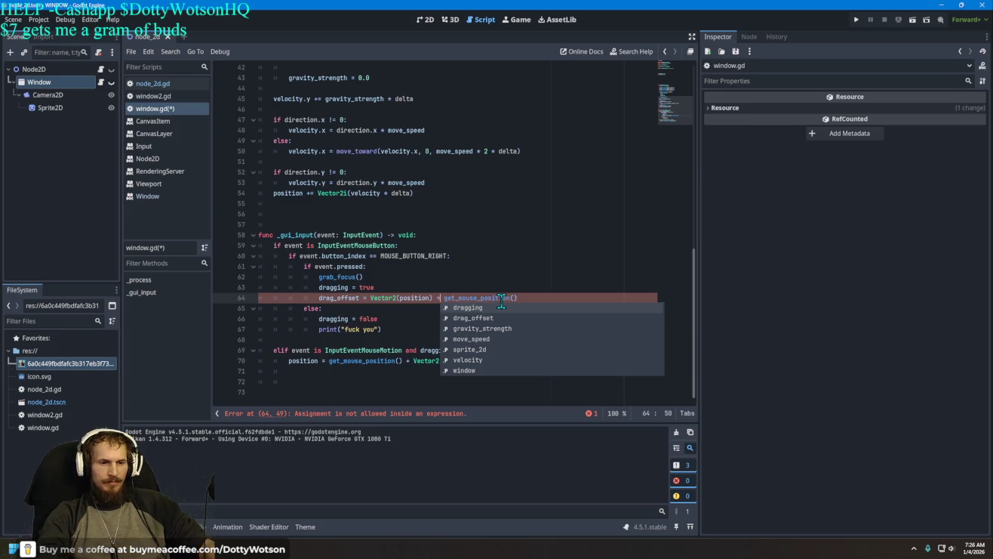
key(Left)
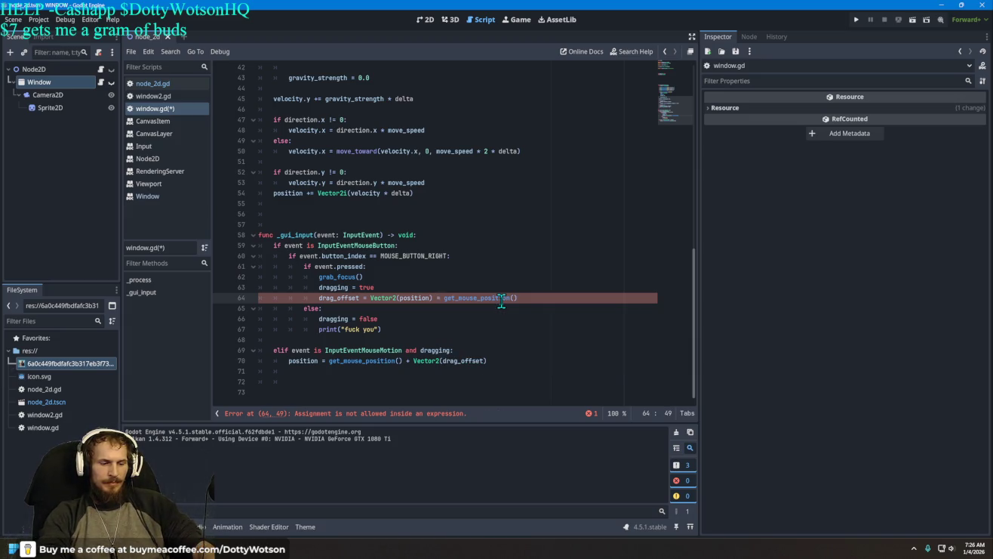
text(+)
key(Escape)
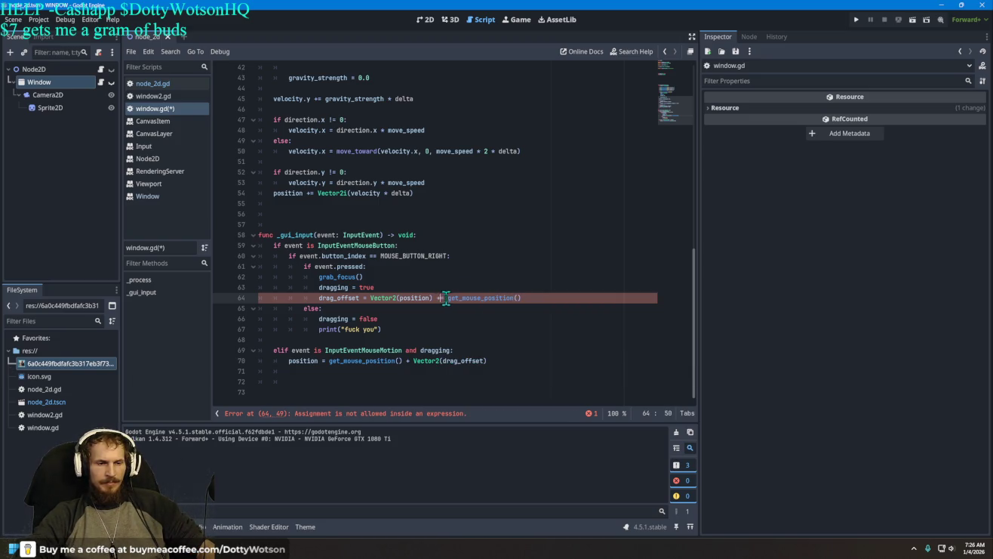
key(BackSpace)
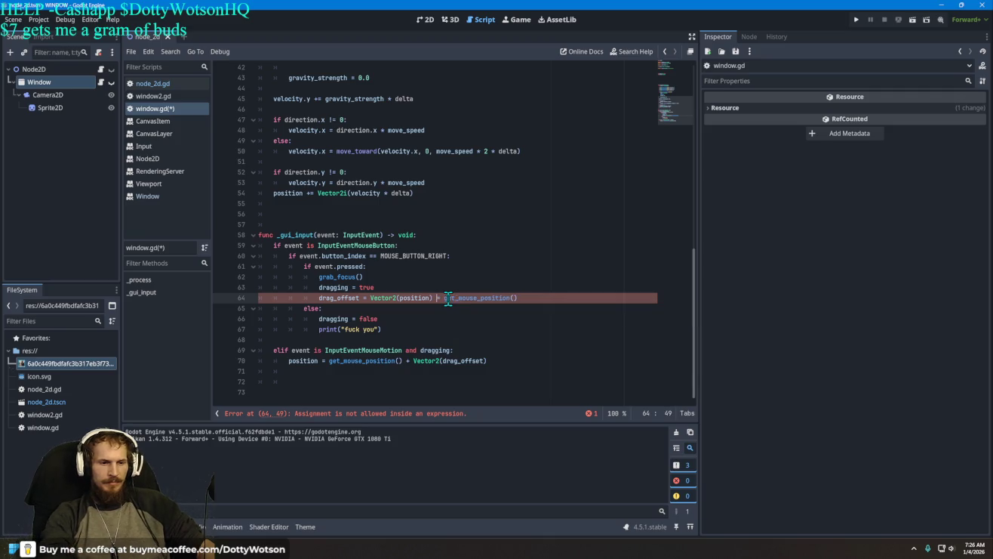
key(BackSpace)
text(+)
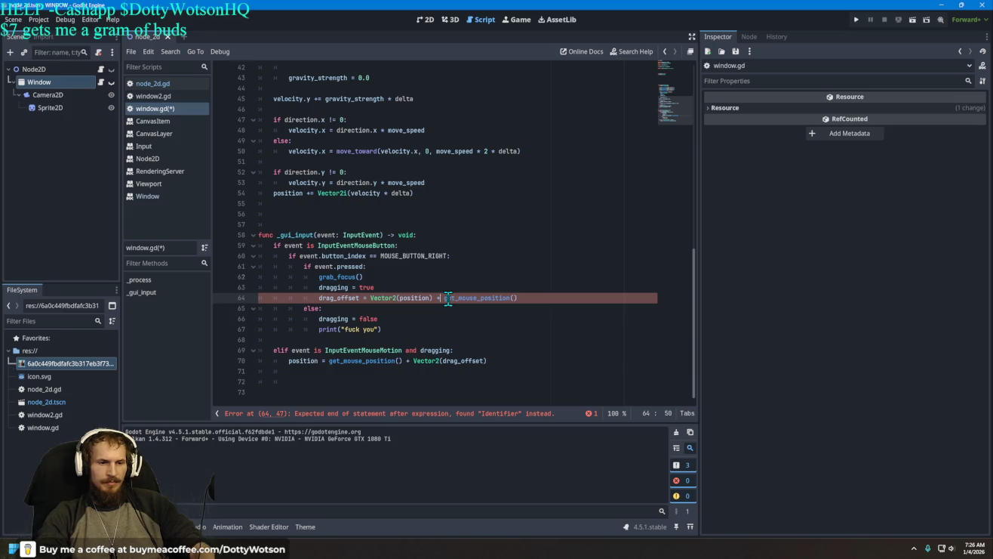
Delete Vector2(position) so line 64 reads drag_offset = get_mouse_position()
key(ctrl+Left)
key(ctrl+Left)
key(Left)
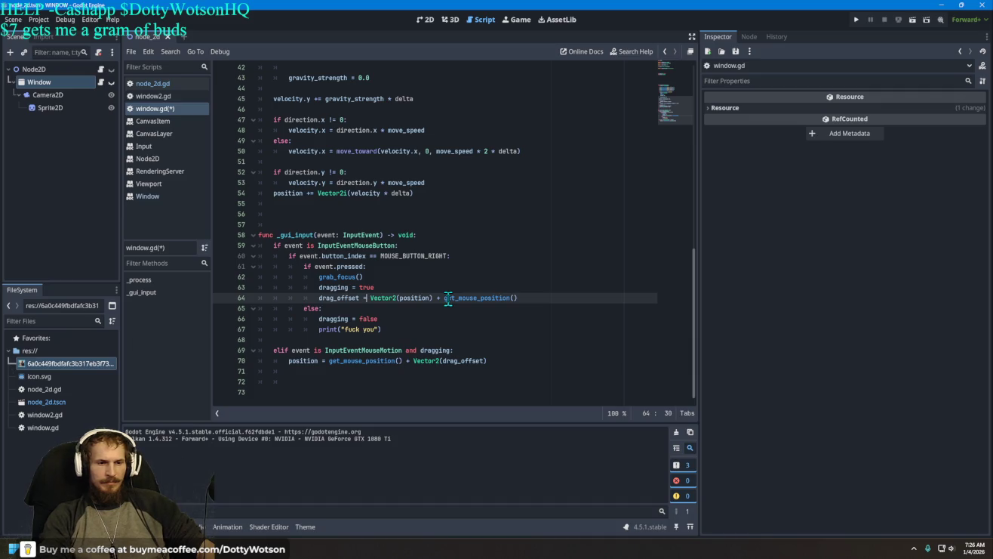
key(Delete)
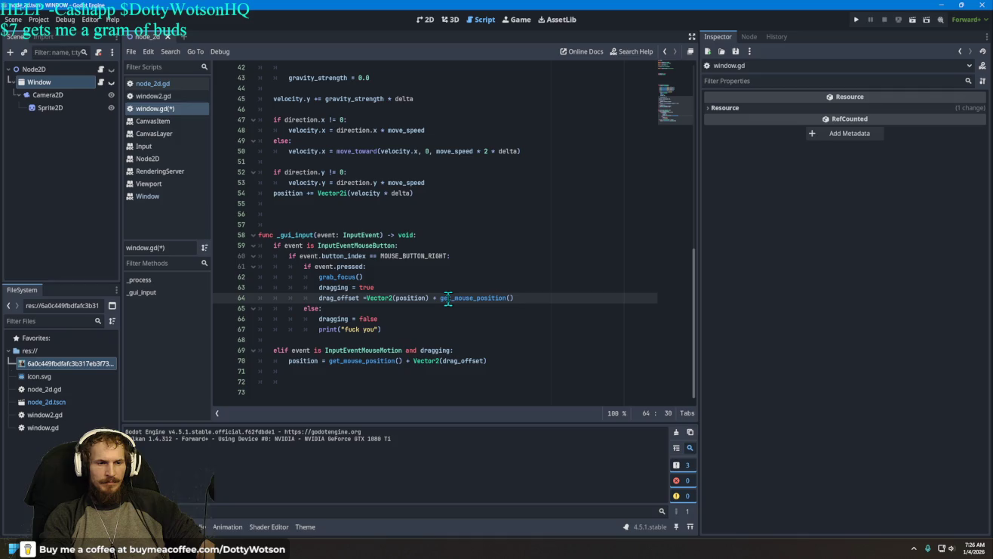
key(Delete)
key(Delete)
key(Delete)
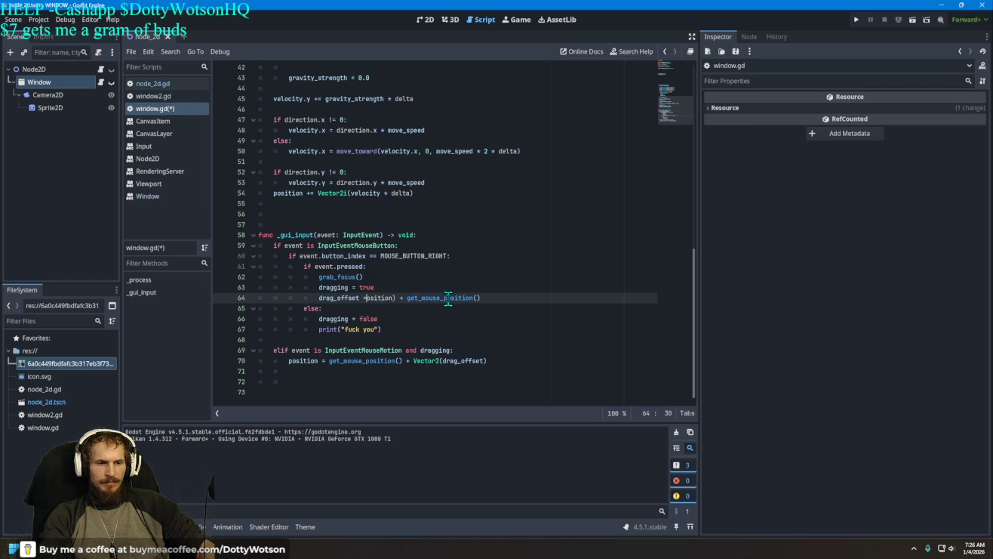
key(Delete)
key(Delete)
key(Delete)
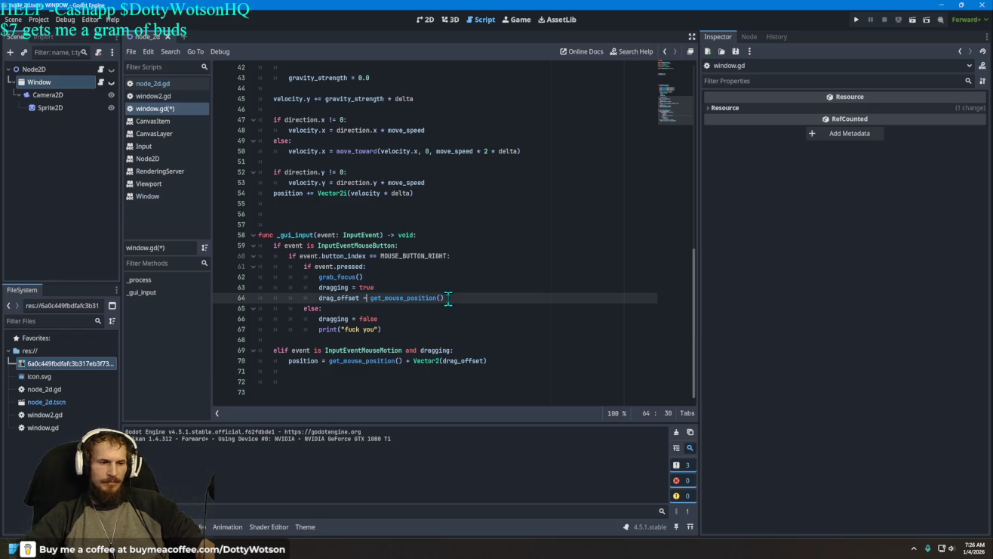
click(870, 20)
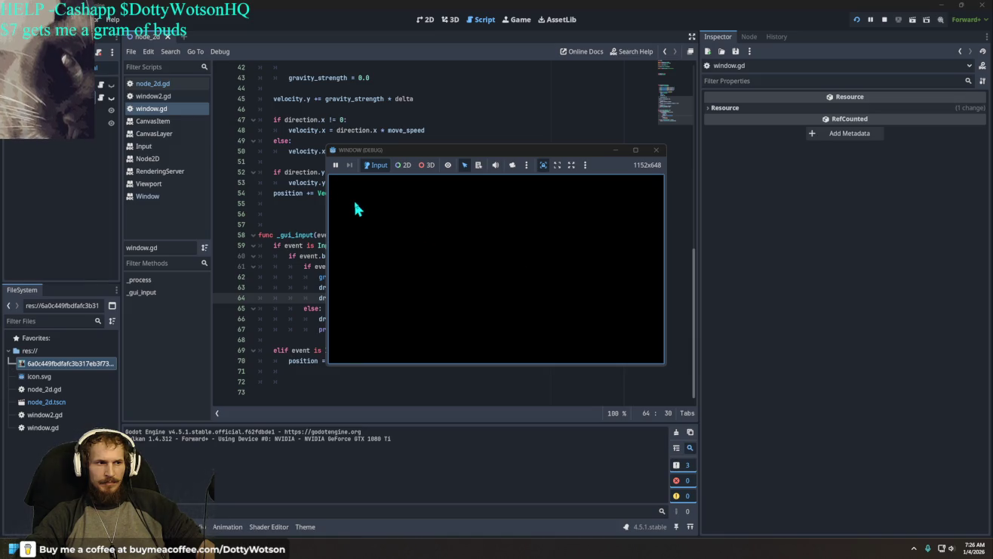
click(859, 20)
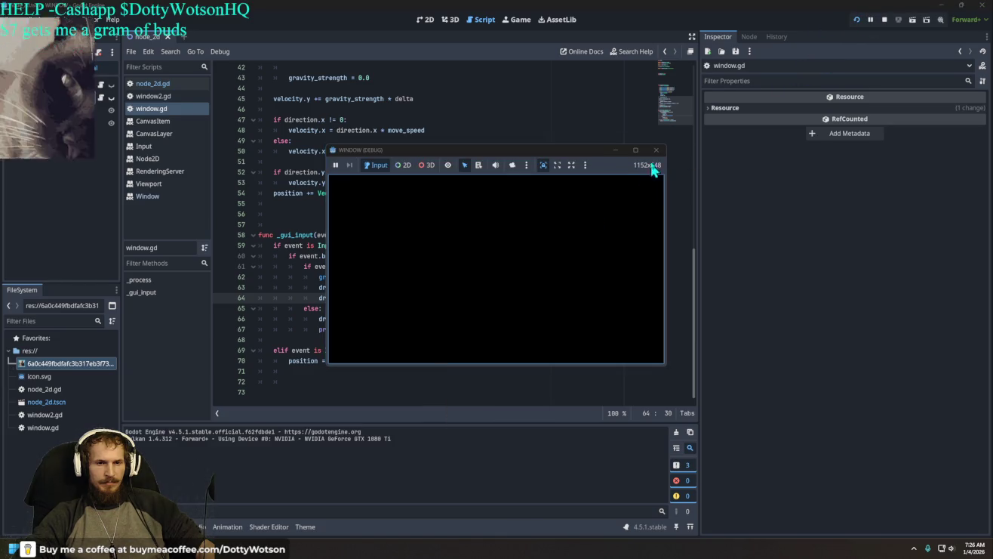
click(656, 150)
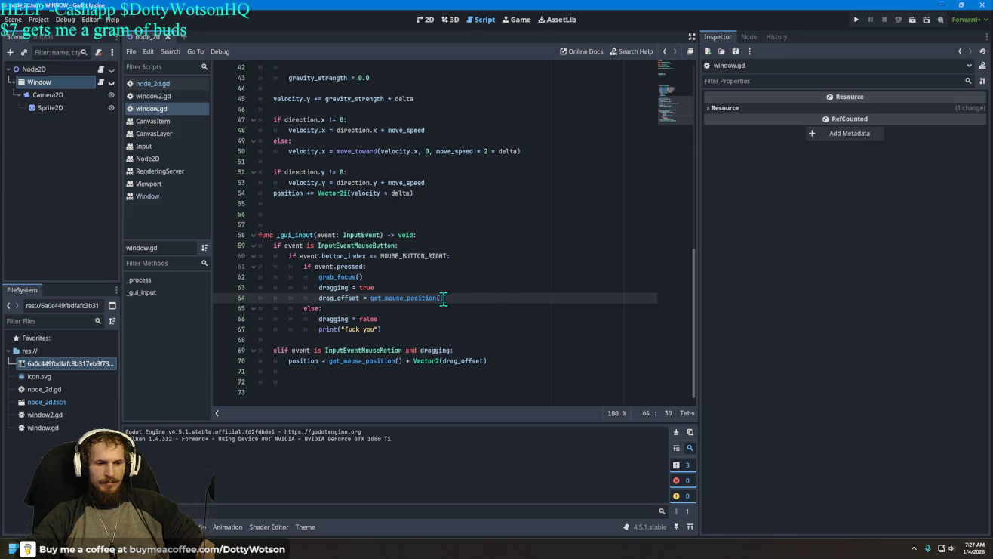
drag(444, 299, 369, 299)
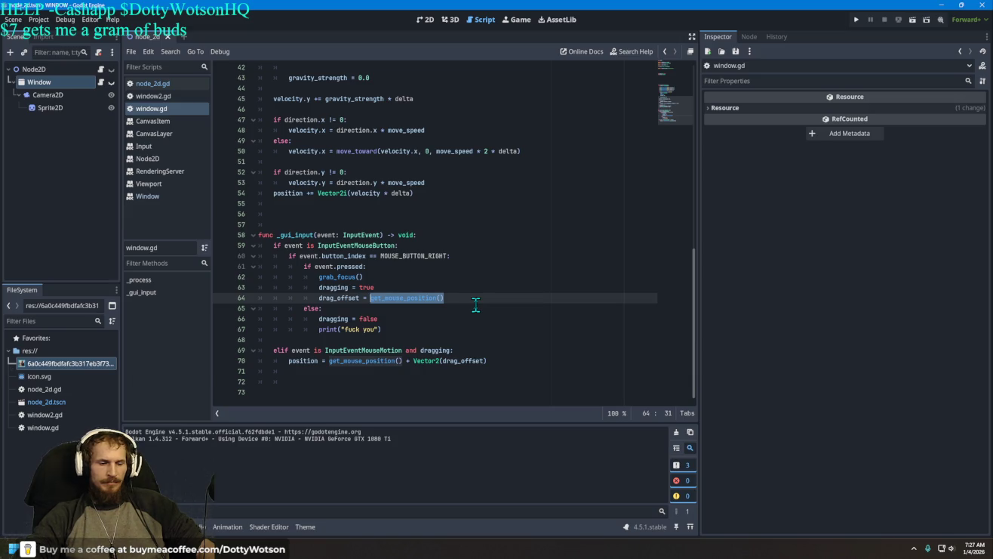
key(BackSpace)
text(mouse)
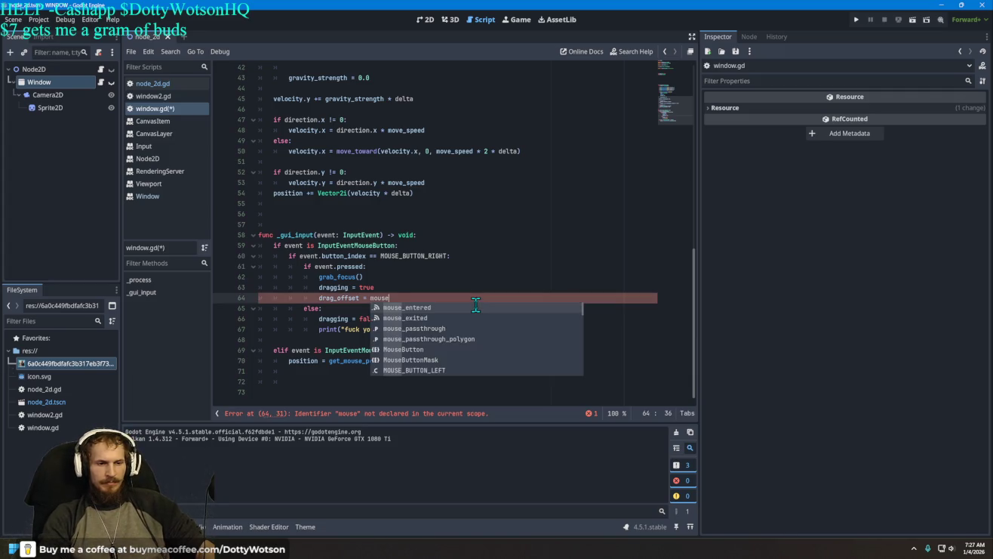
scroll(477, 332, down, 5)
scroll(476, 332, down, 10)
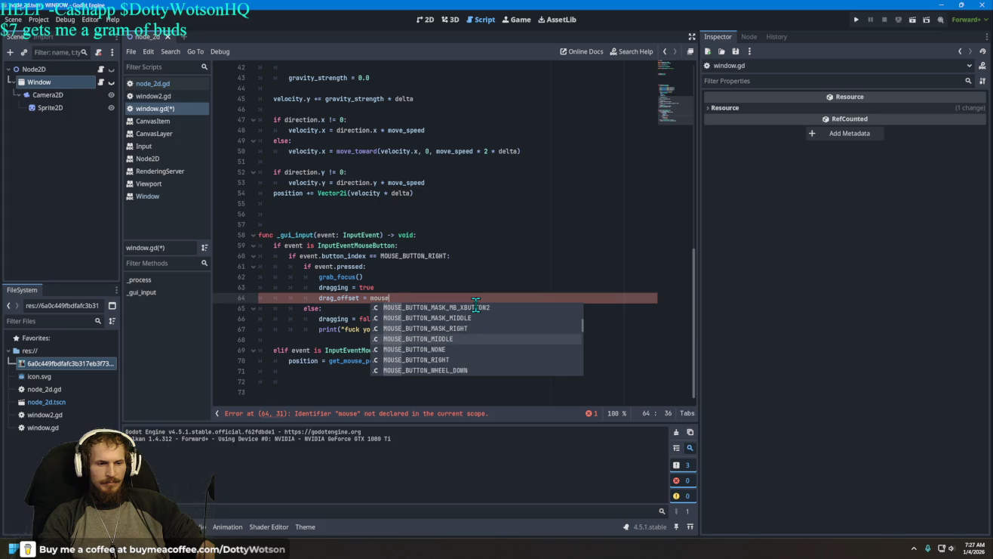
scroll(476, 306, down, 2)
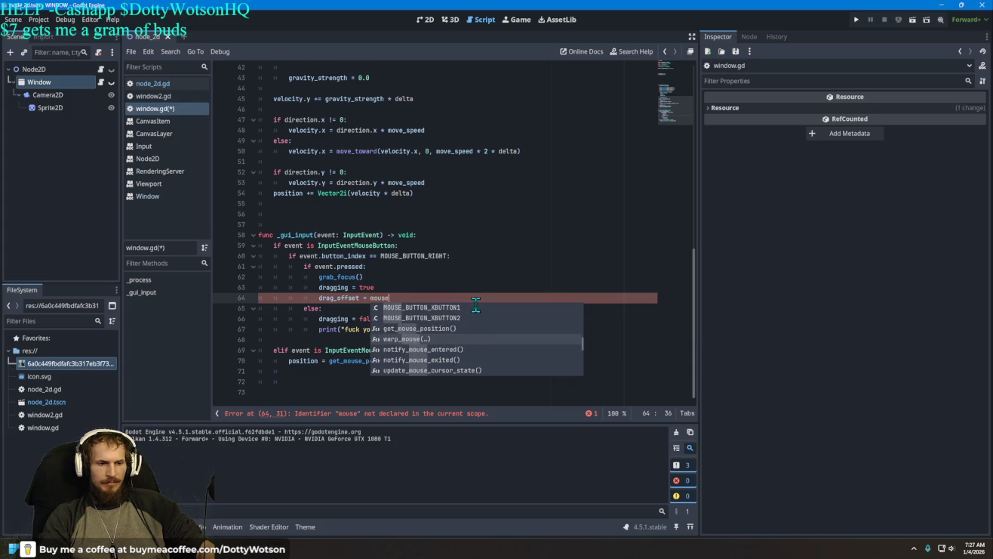
scroll(475, 304, up, 1)
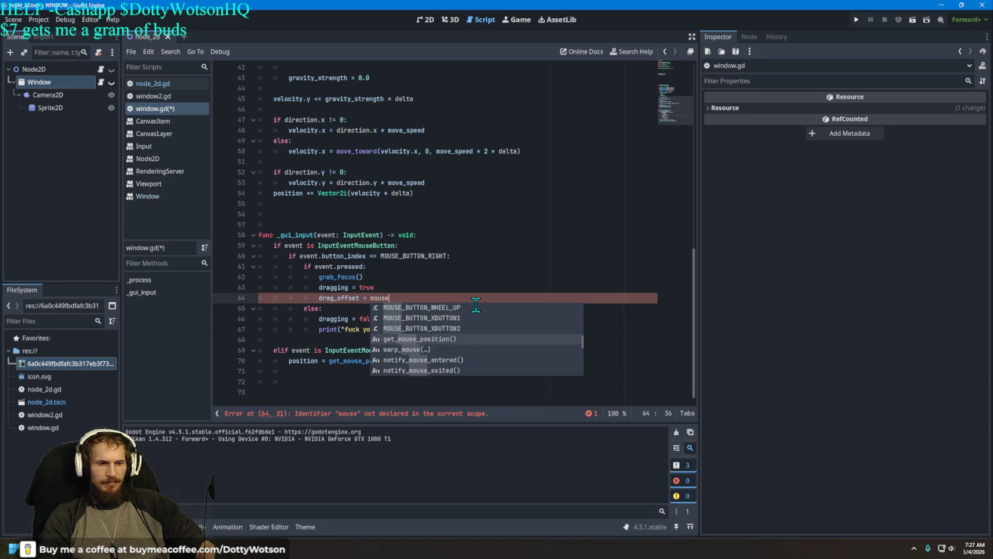
key(Return)
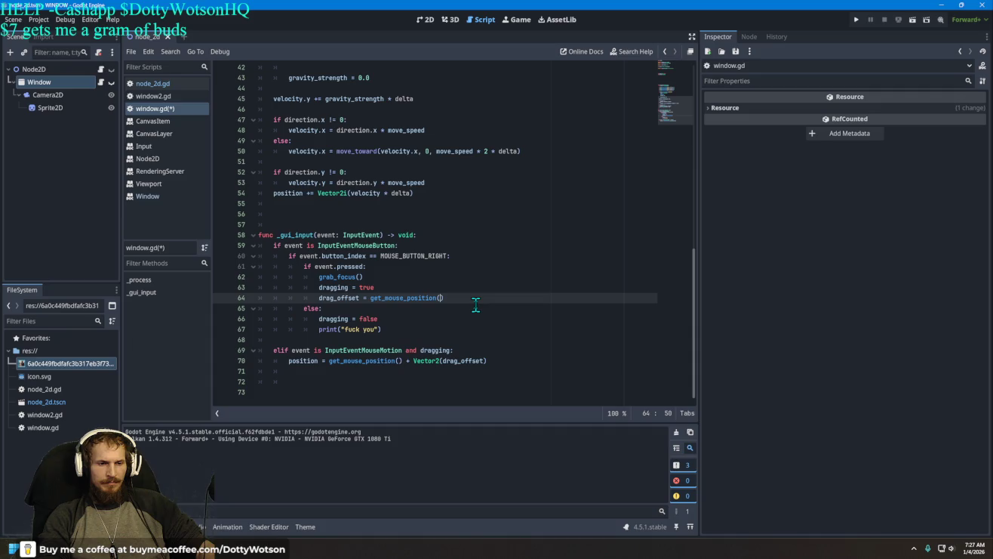
text(ve)
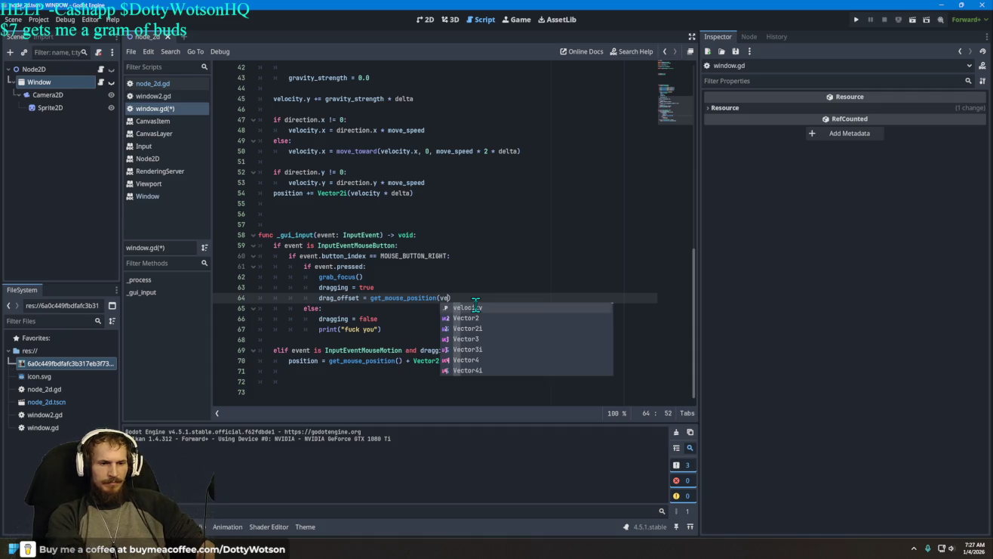
key(Return)
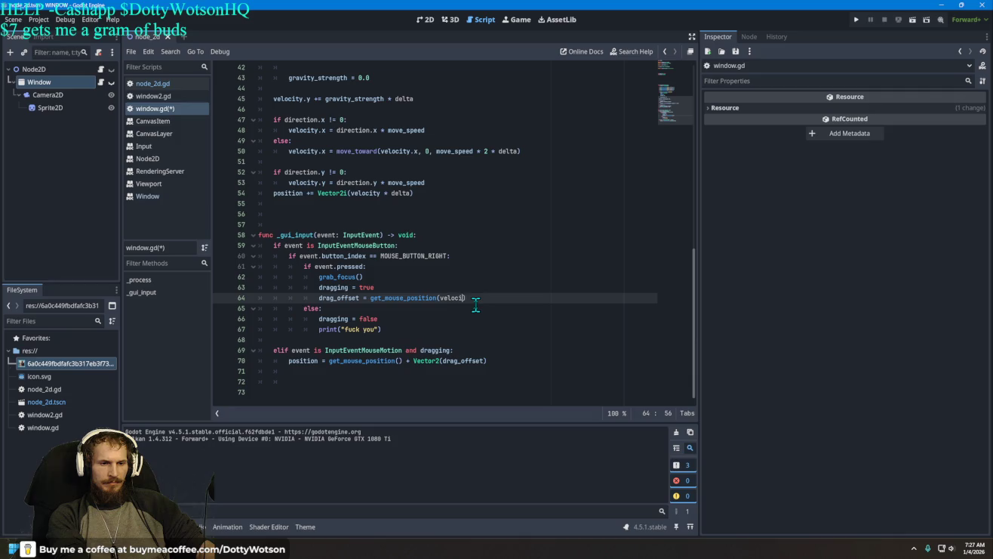
text(e2)
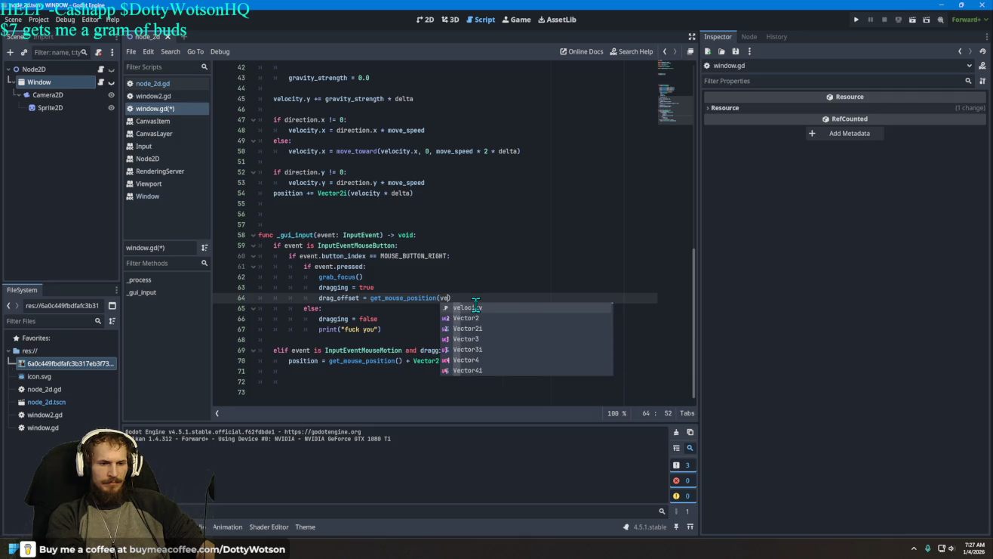
key(BackSpace)
key(BackSpace)
text(3)
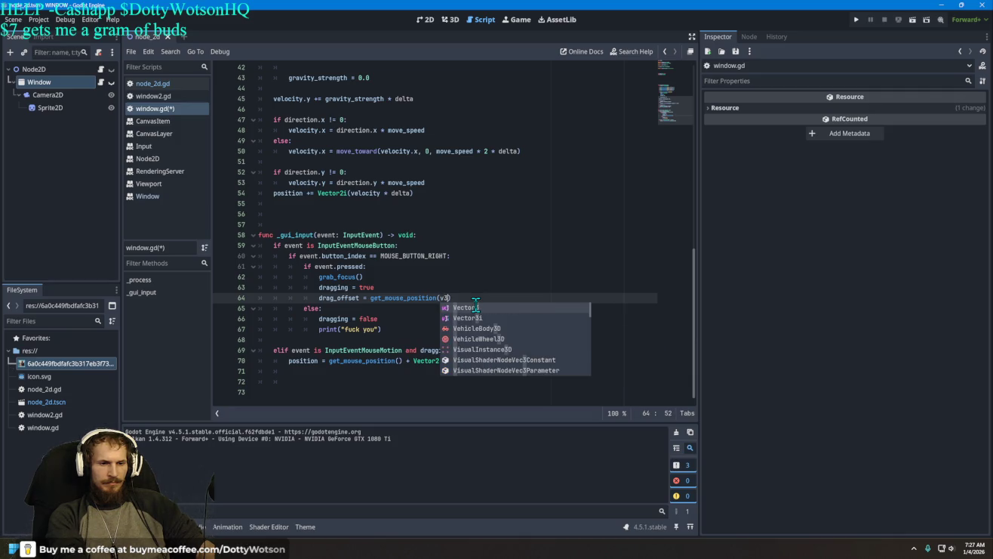
key(Return)
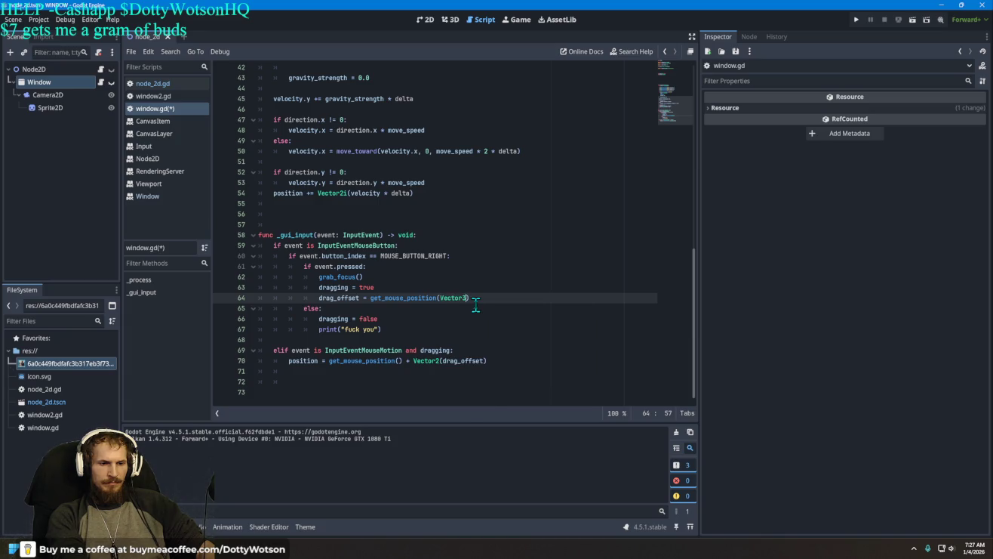
key(BackSpace)
text(2)
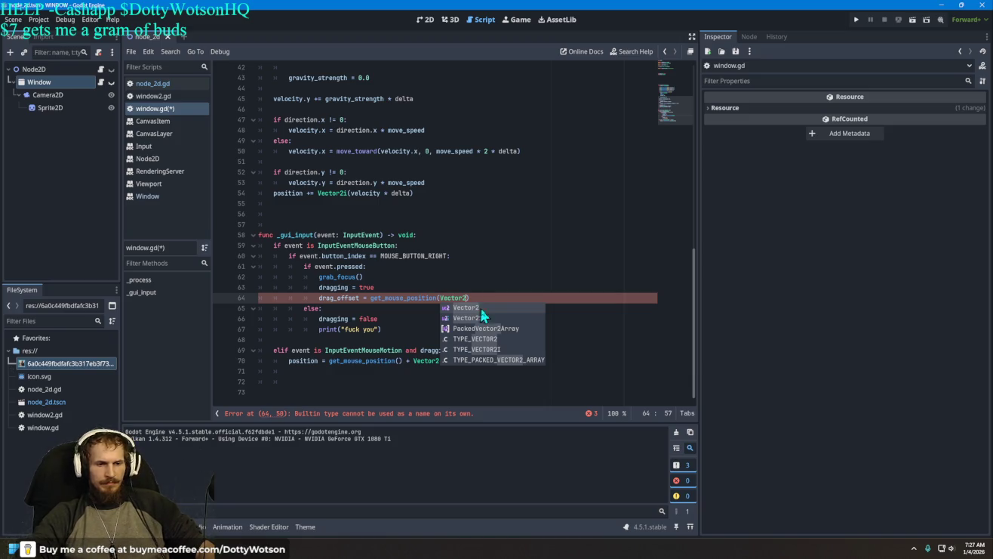
text())
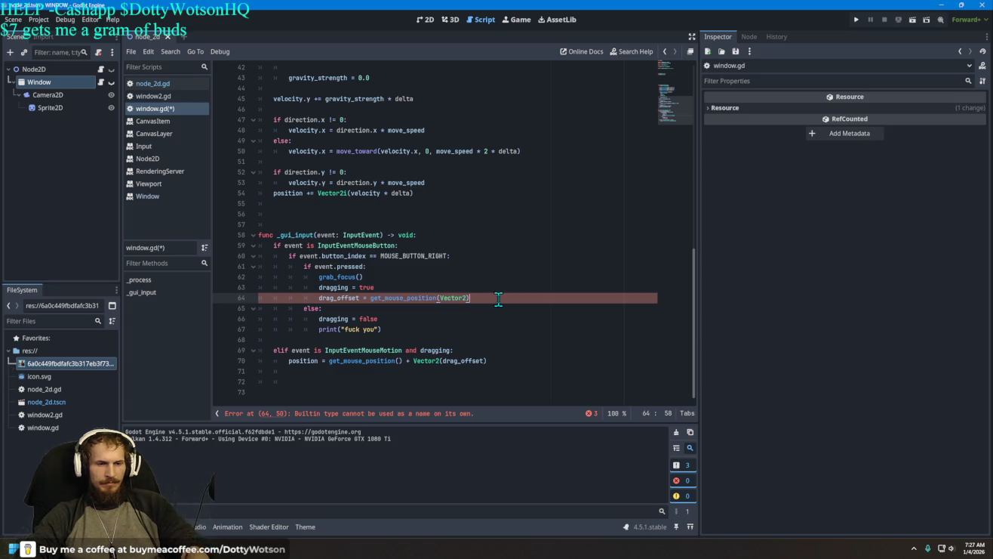
key(BackSpace)
key(BackSpace)
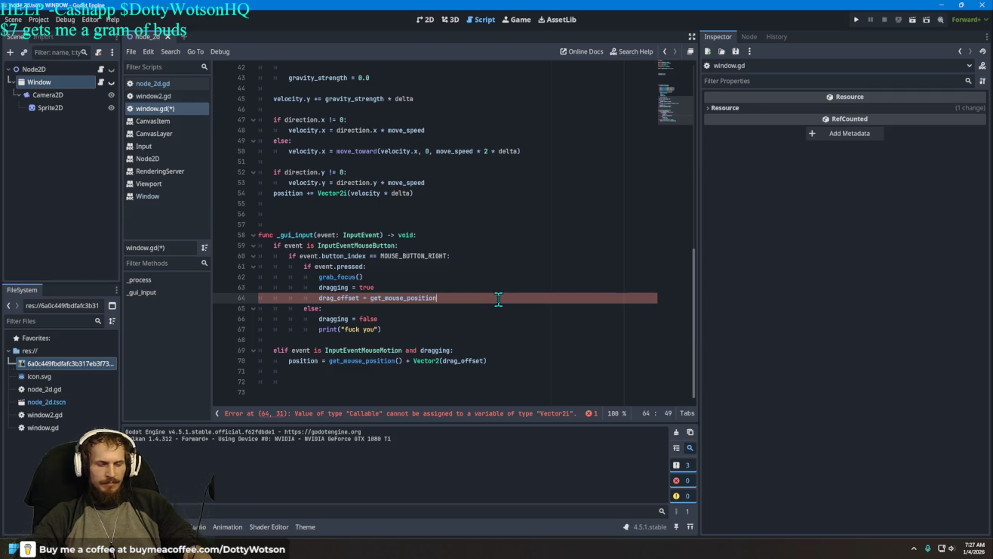
text(())
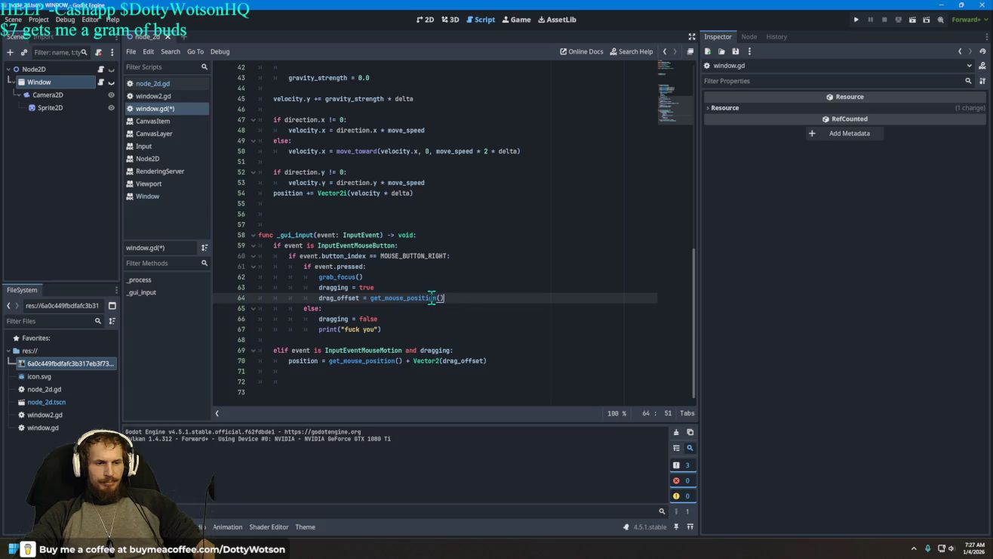
mouse_move(434, 298)
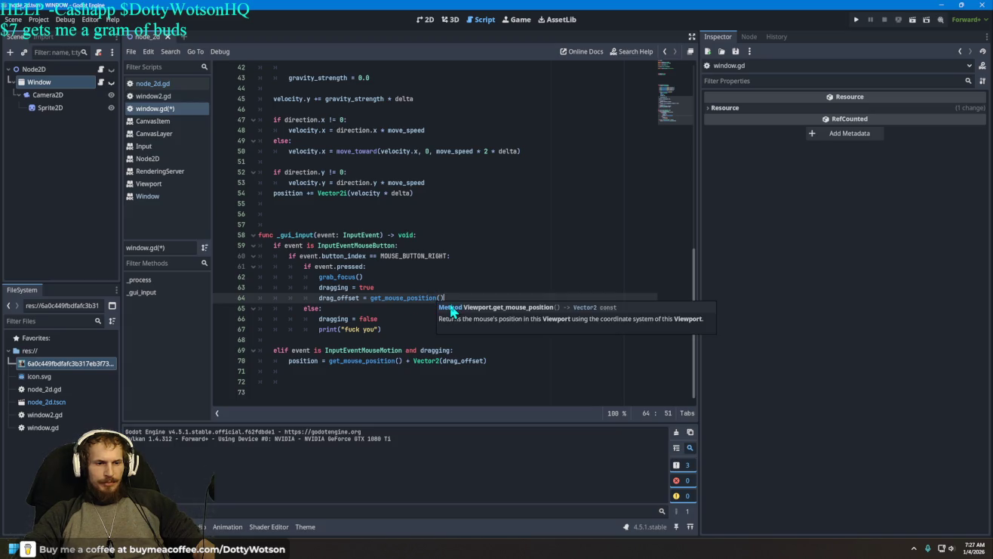
drag(446, 296, 316, 298)
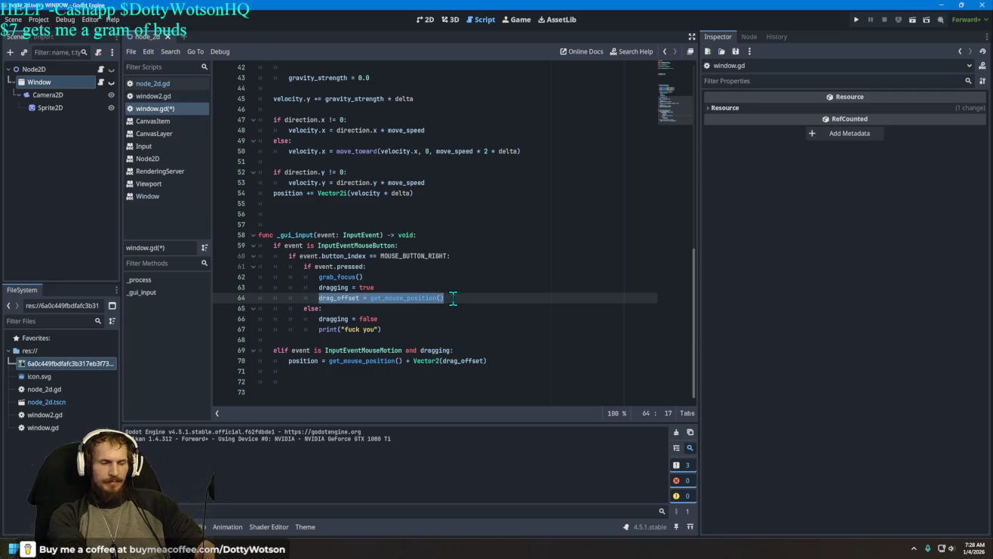
Rewrite line 64 as window.position = drag_offset using autocomplete suggestions
key(BackSpace)
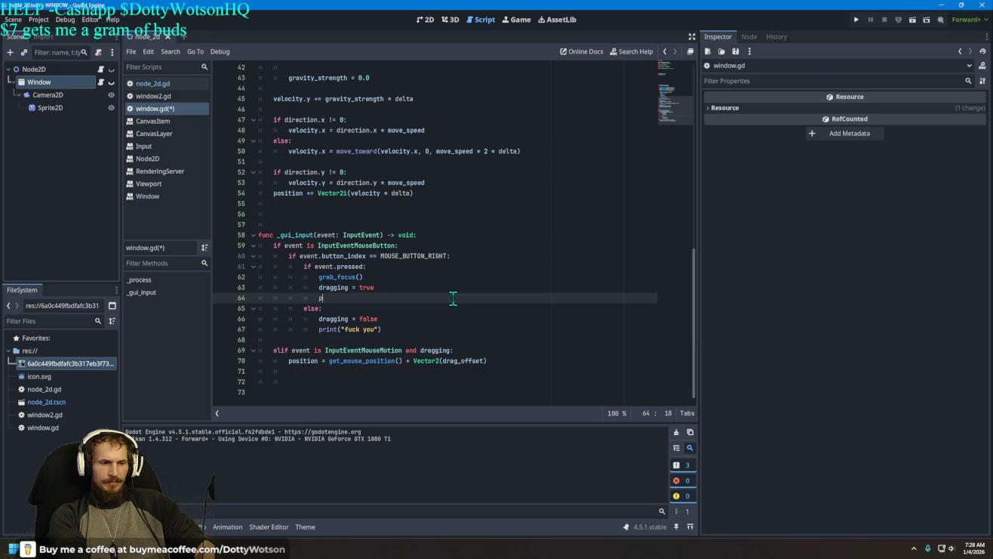
text(position )
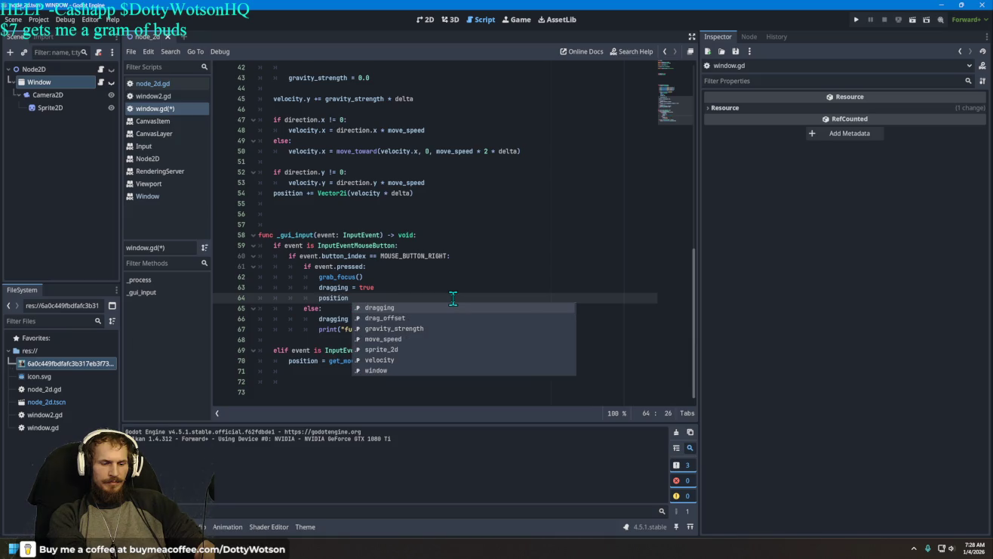
text(=)
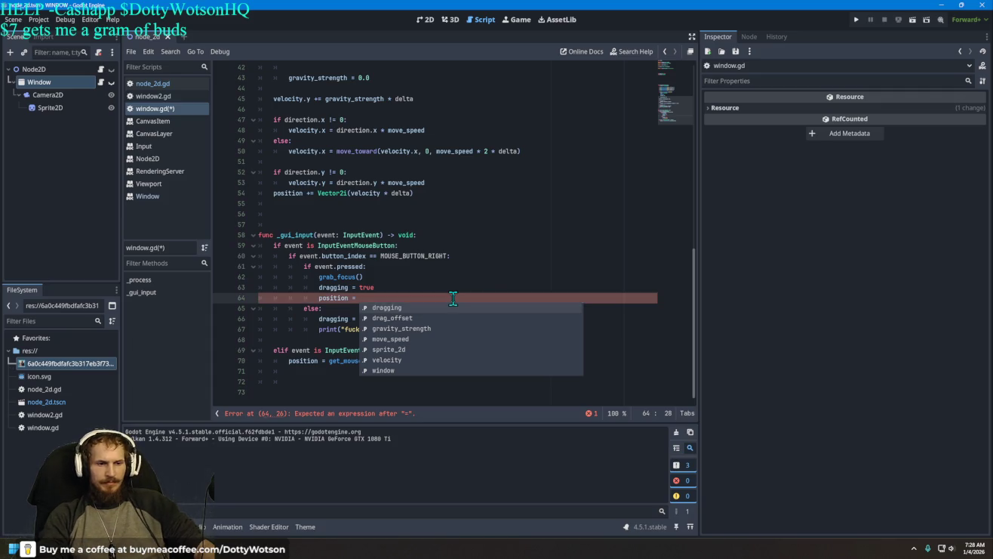
key(Down)
key(Return)
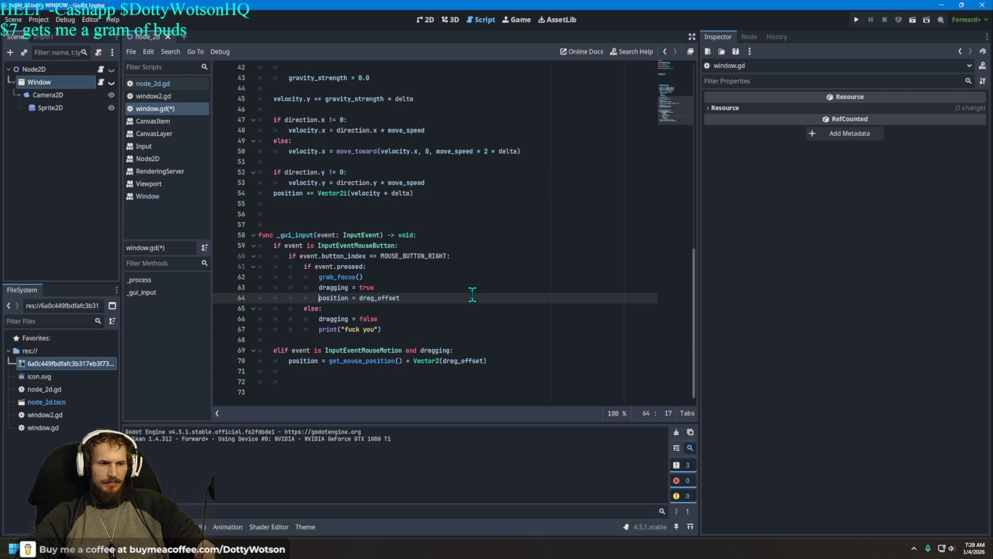
text(winod)
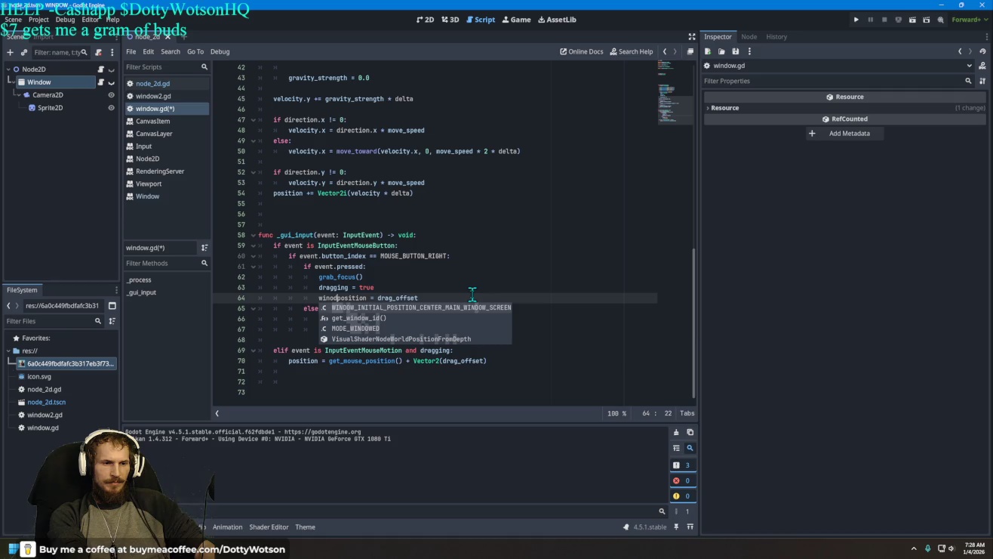
key(BackSpace)
key(BackSpace)
text(dow)
key(Tab)
text(.)
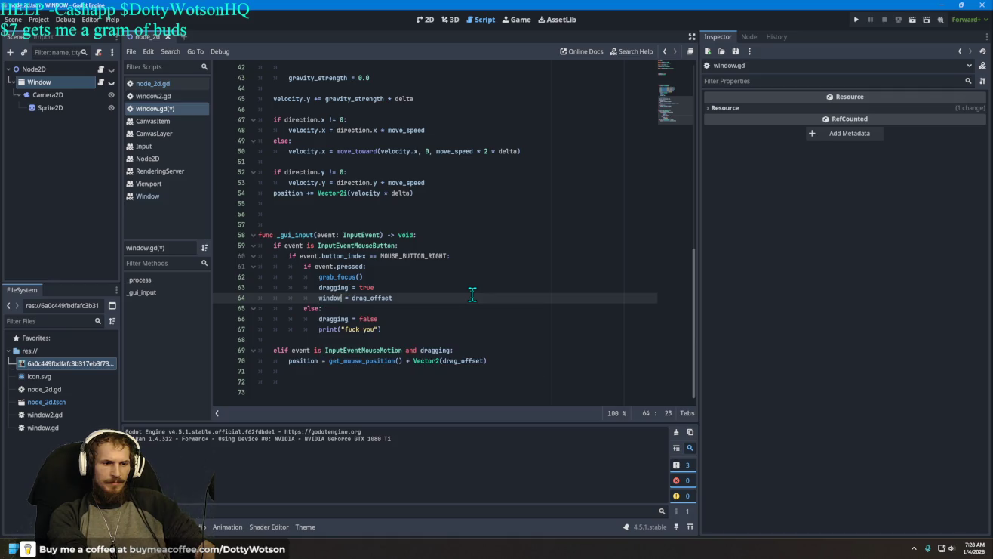
text(positio)
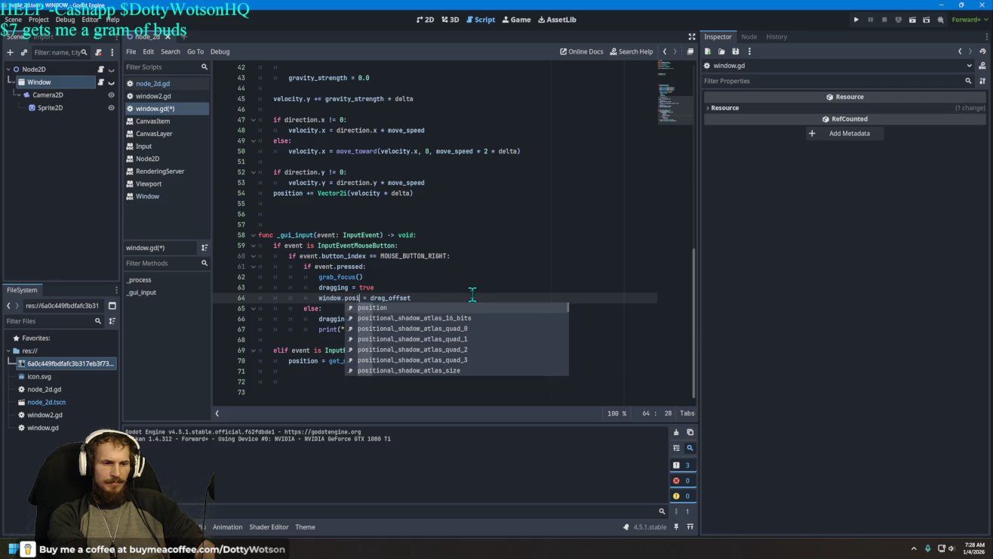
text(n)
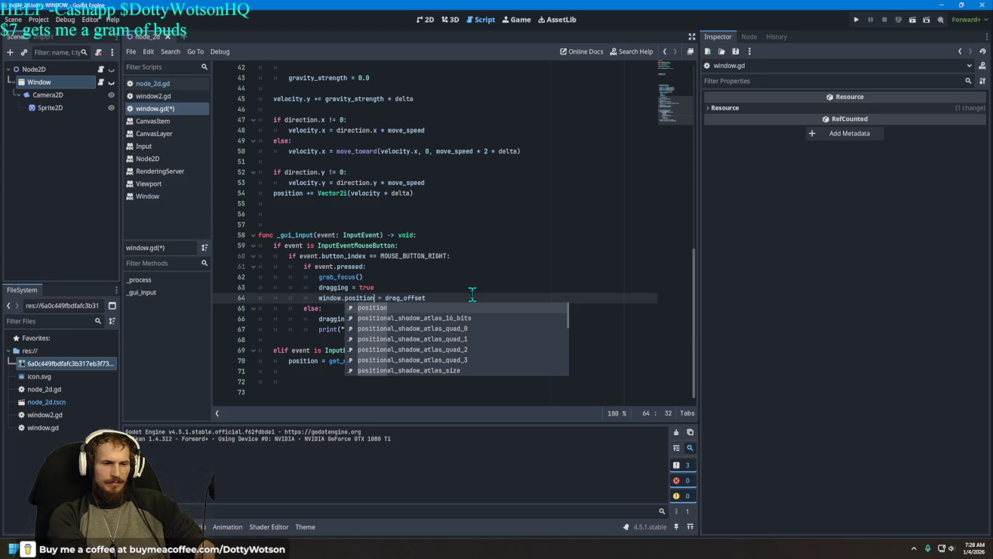
key(End)
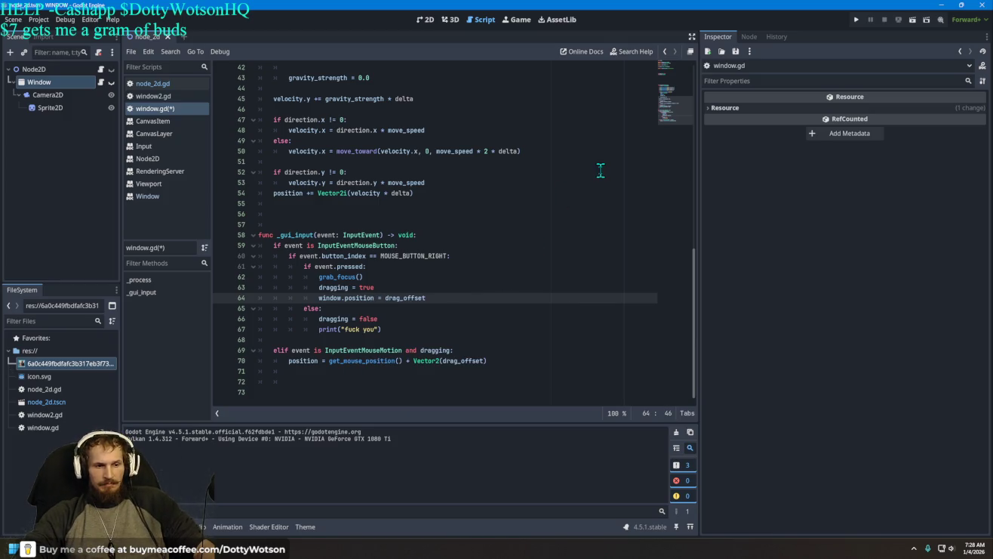
Run the project, drag the WINDOW (DEBUG) window down-right then back up-left, and click it
click(856, 19)
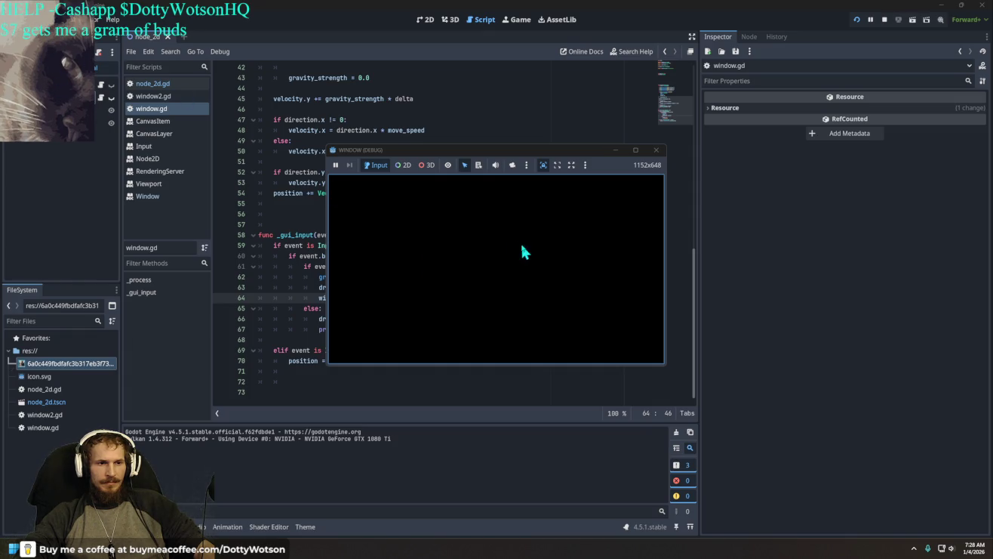
click(396, 151)
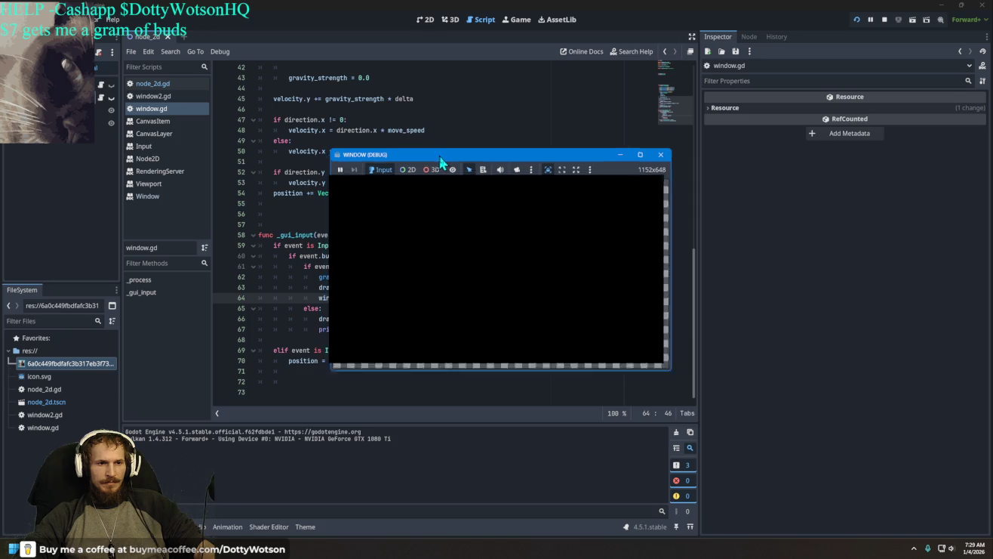
drag(444, 151, 605, 187)
click(46, 48)
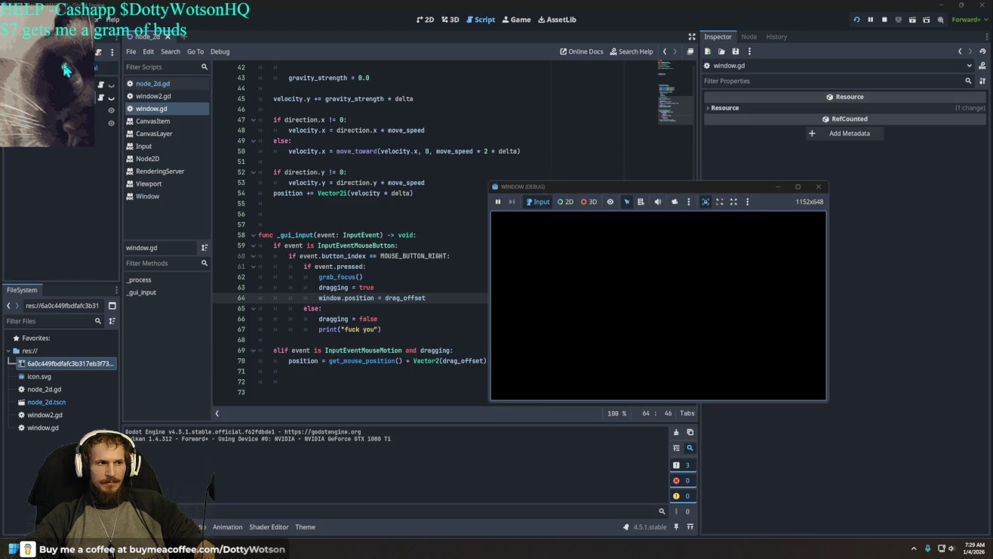
drag(581, 186, 481, 121)
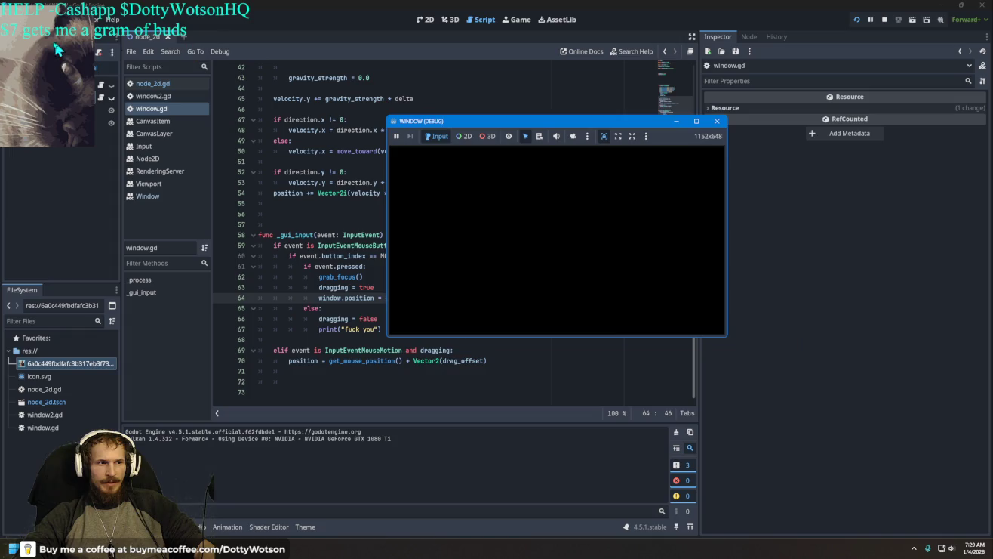
click(53, 50)
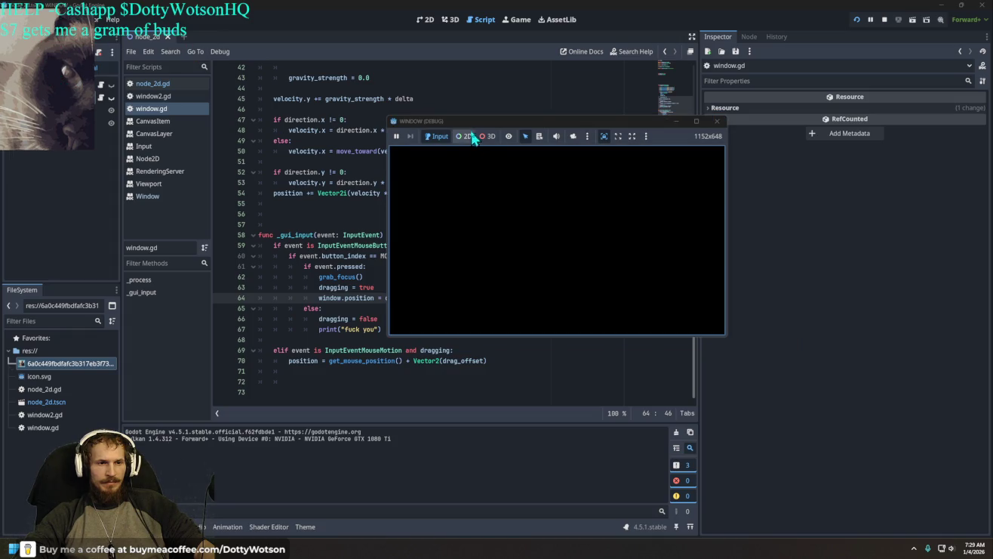
click(475, 122)
click(52, 43)
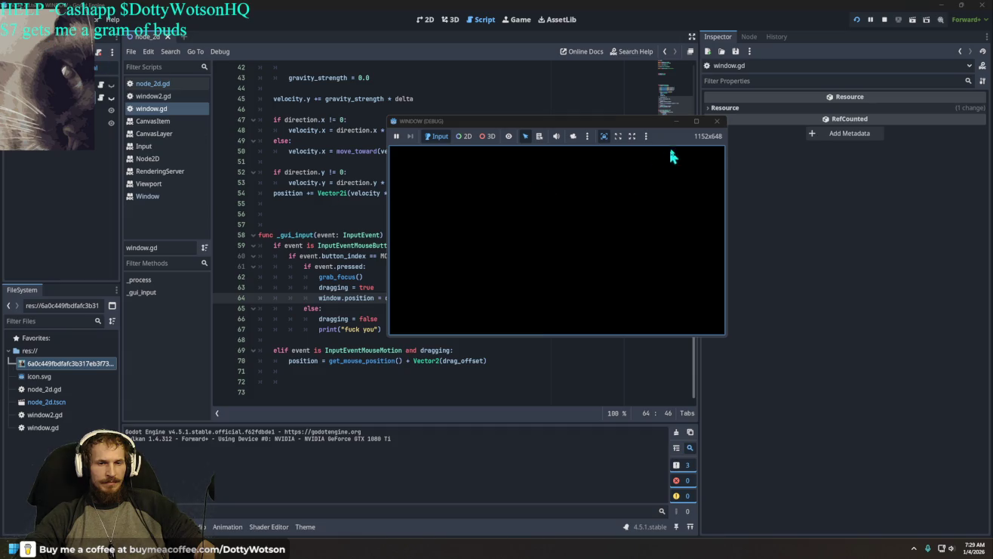
Stop the game and change line 61's press check to is_action_pressed
click(717, 120)
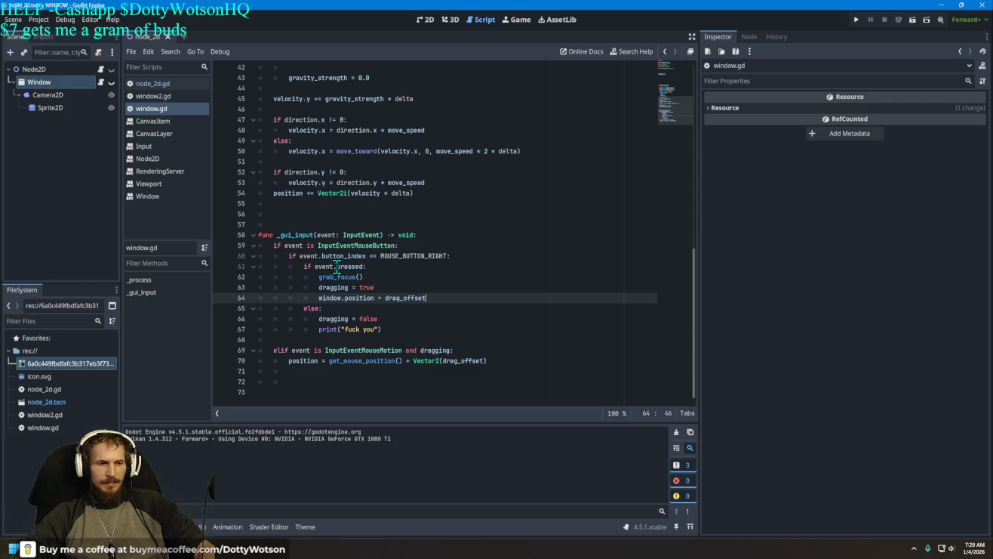
click(362, 266)
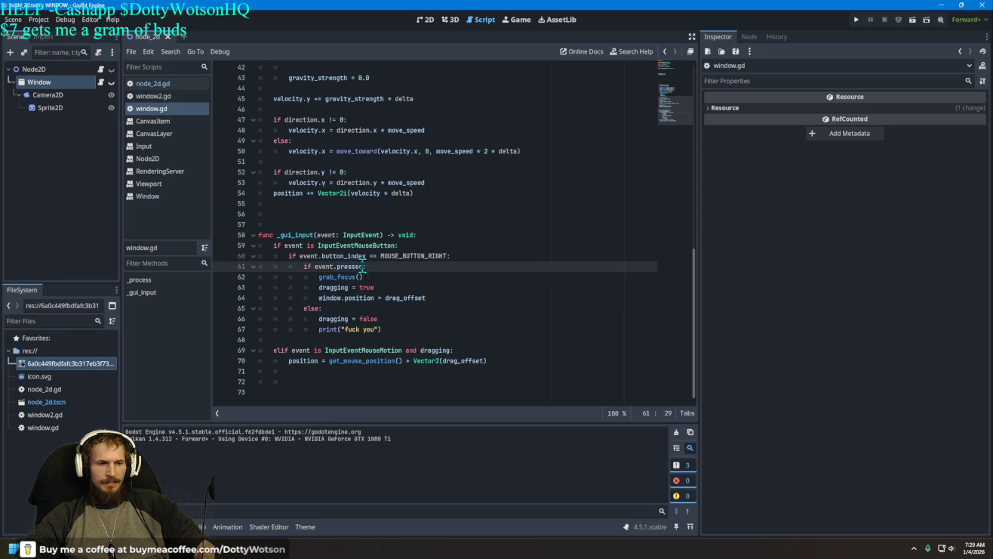
key(BackSpace)
key(BackSpace)
key(BackSpace)
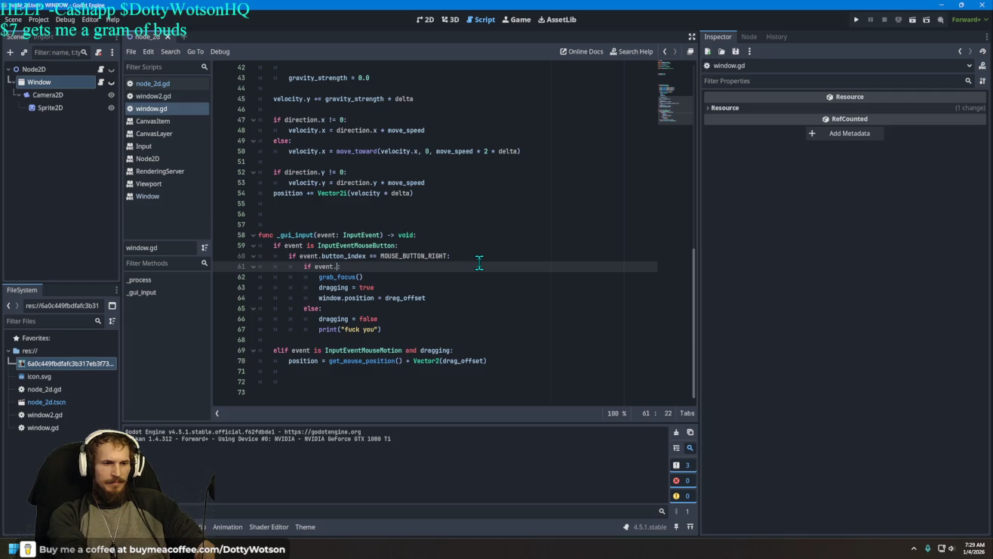
text(:)
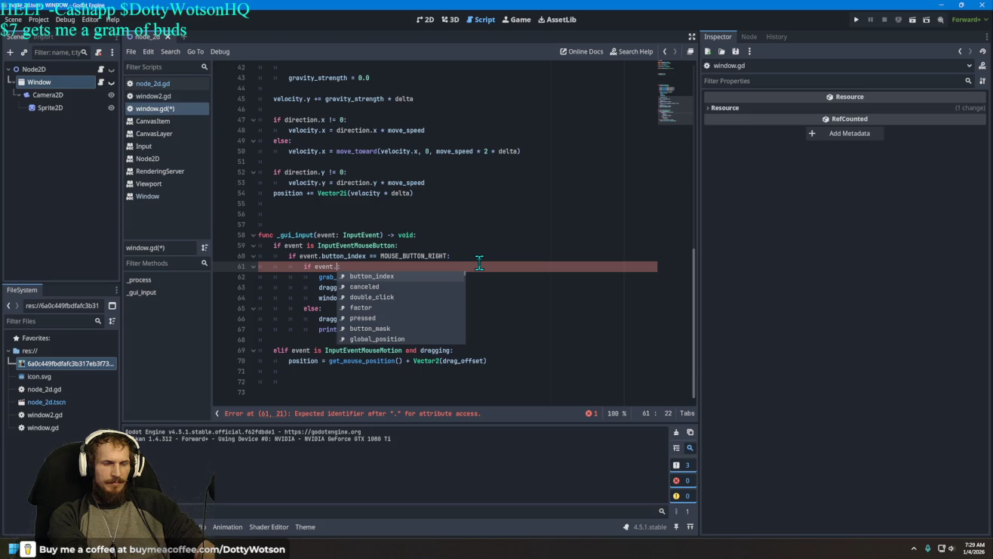
text(is)
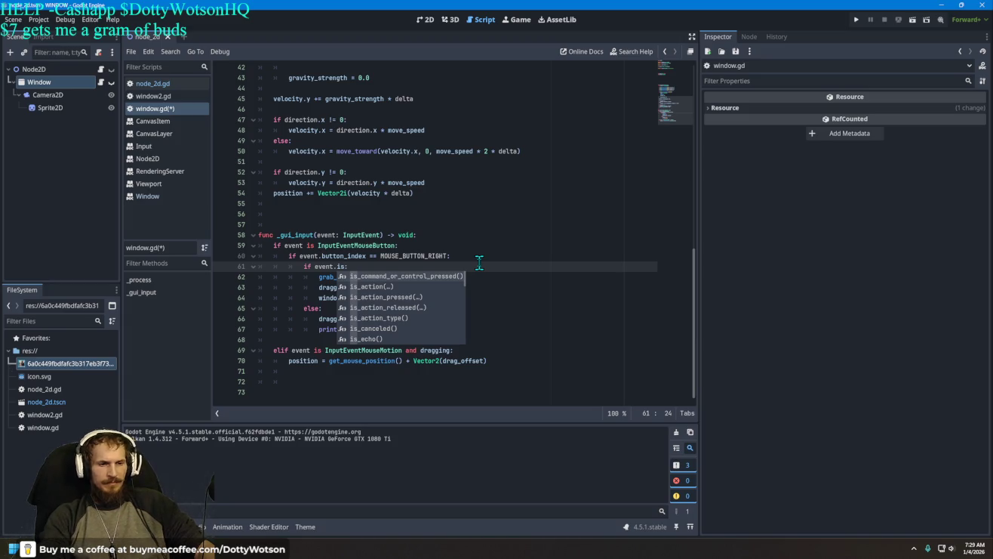
key(Down)
key(Down)
key(Down)
key(Up)
key(Return)
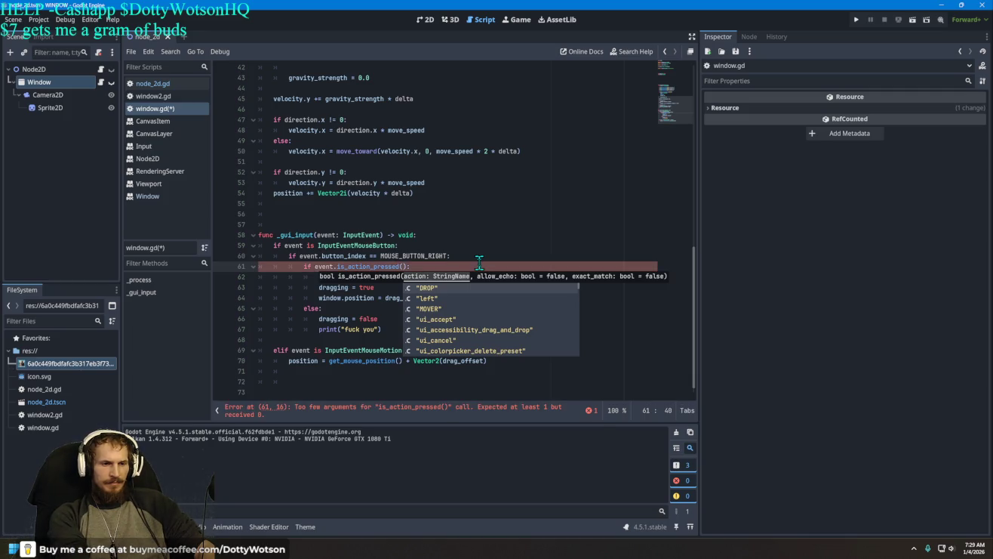
Pass "ui_accept" as the action argument on line 61, clearing the stray space
key(Escape)
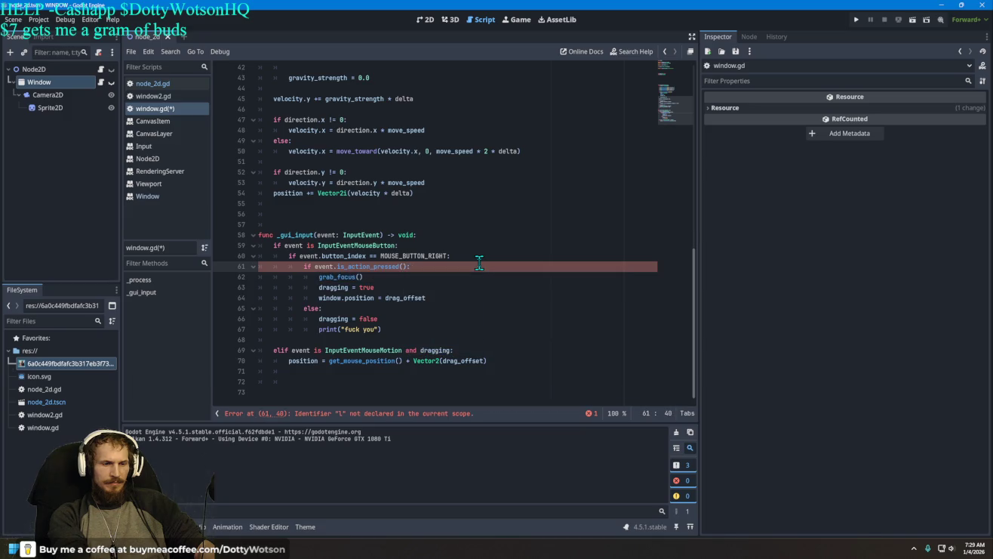
text(click)
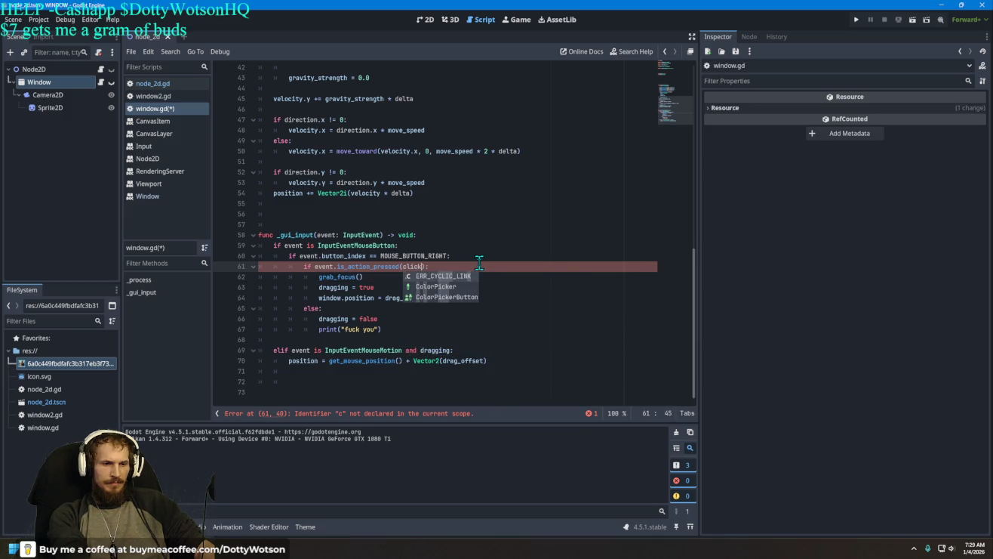
key(BackSpace)
key(BackSpace)
key(BackSpace)
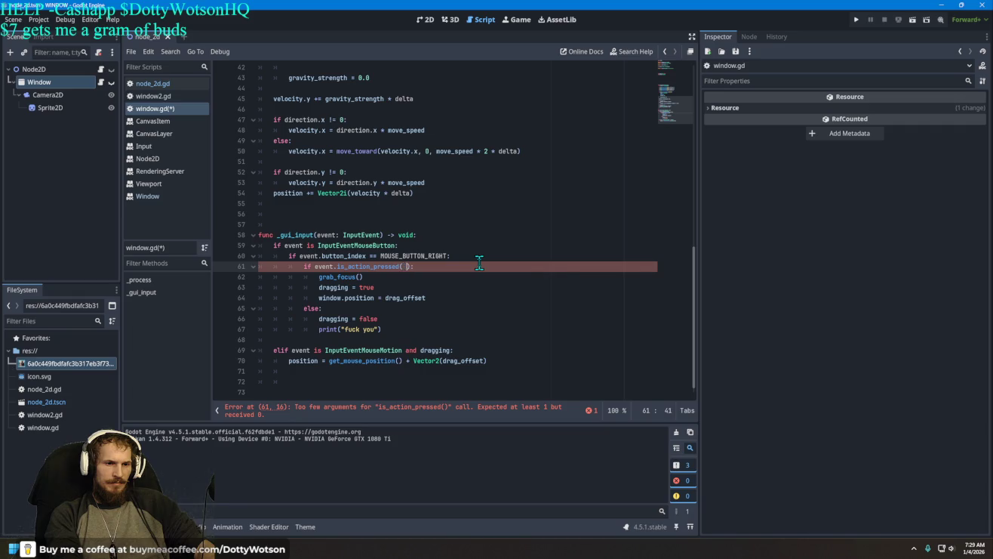
key(ctrl+space)
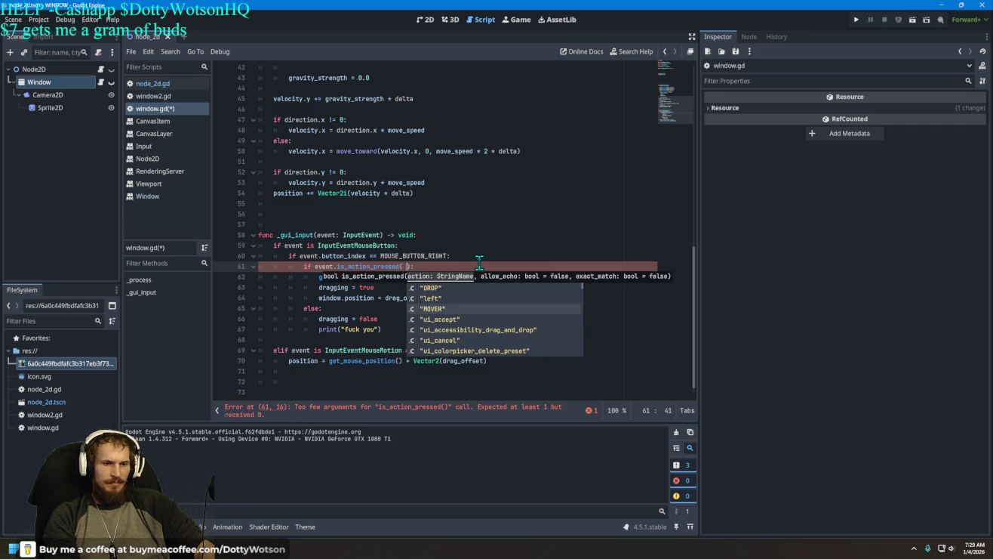
key(Down)
key(Return)
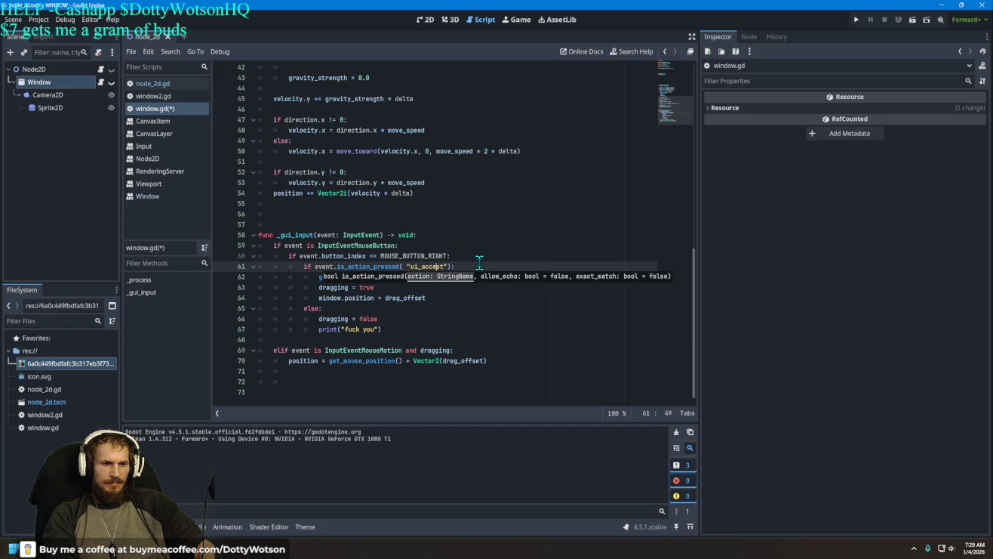
key(BackSpace)
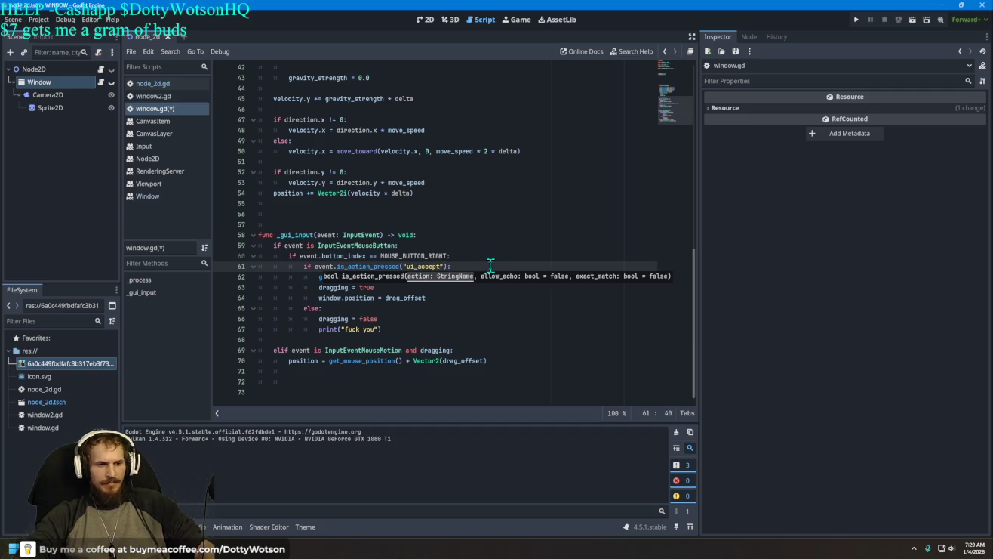
click(526, 222)
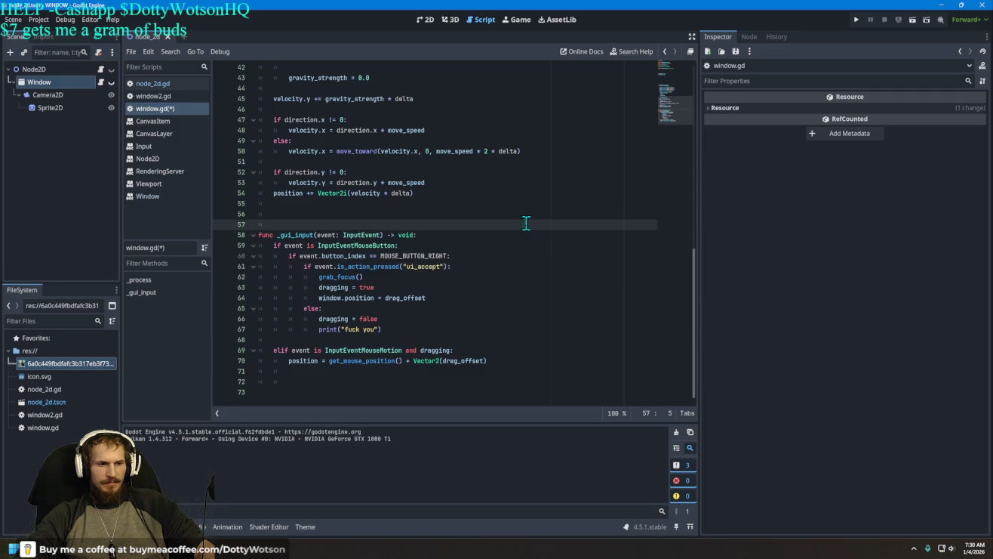
Test-run the project with the ui_accept check, then close the blank debug window
click(858, 21)
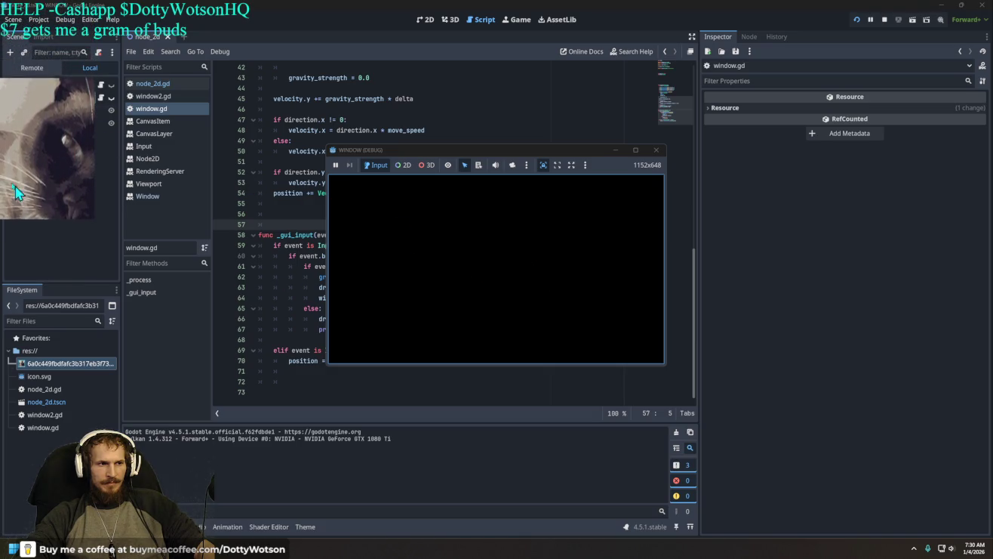
right_click(69, 184)
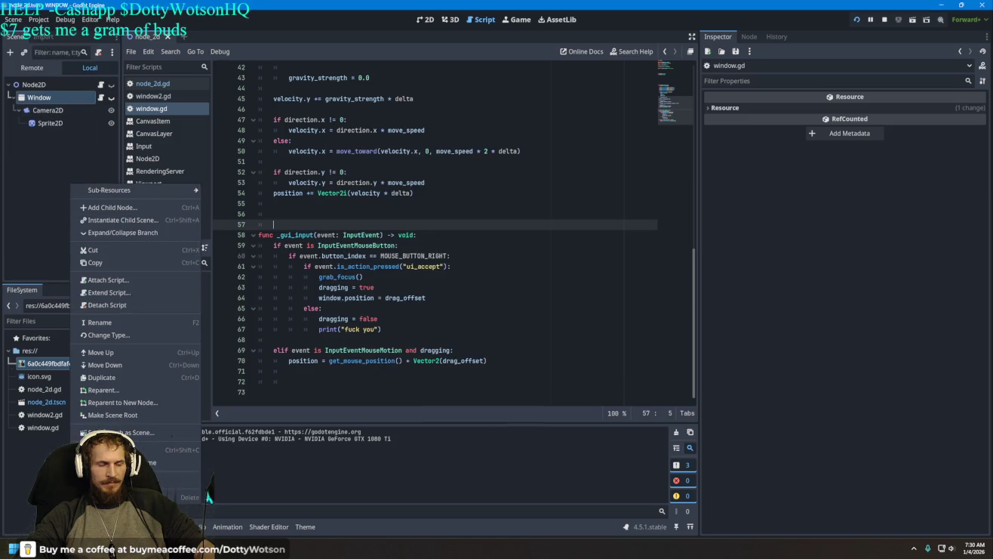
key(Escape)
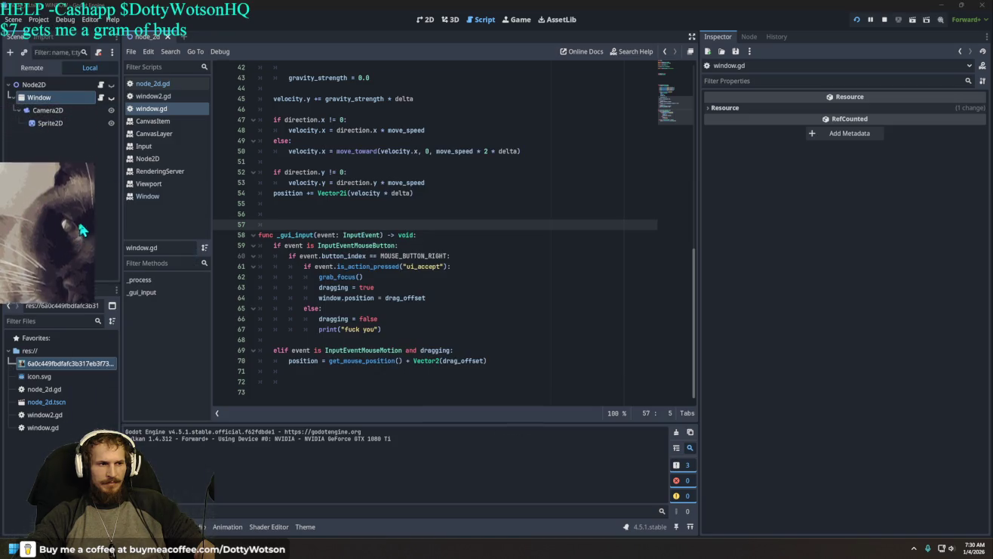
right_click(68, 216)
click(189, 549)
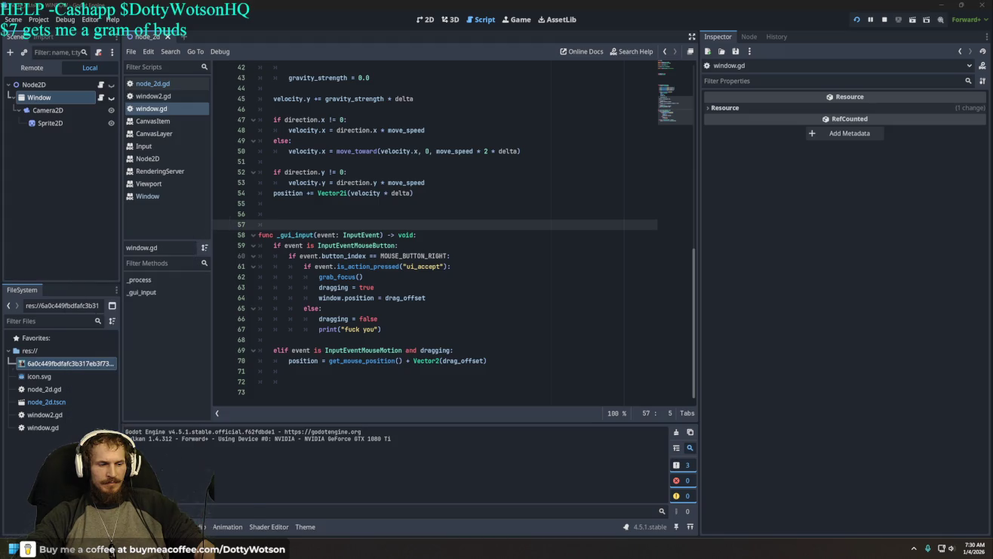
click(207, 511)
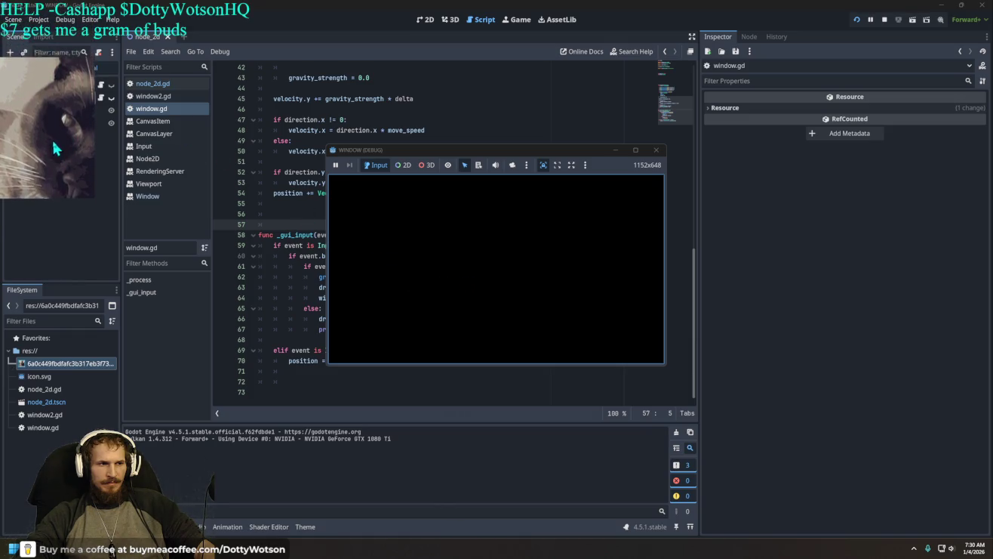
click(656, 150)
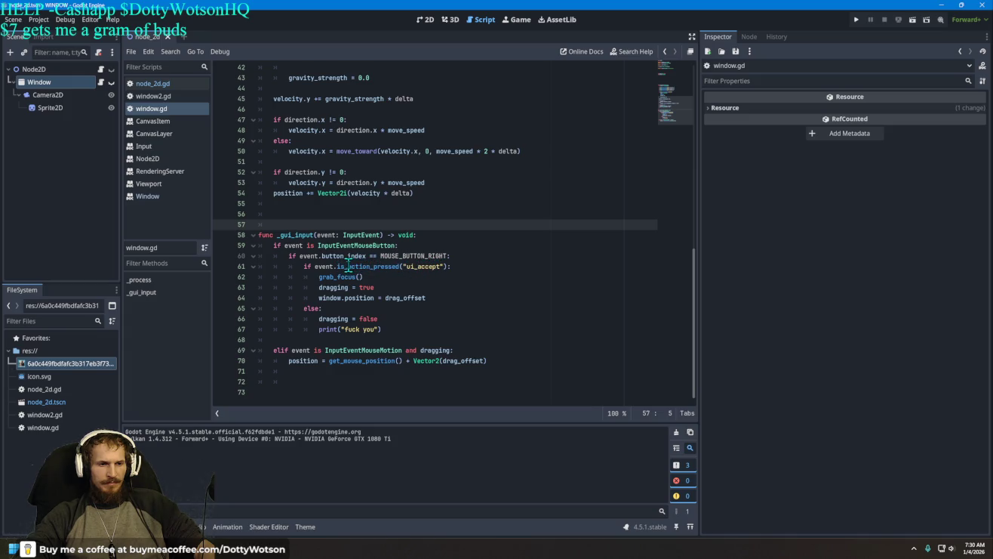
Remove 'is_' on line 61 so it reads action_pressed, and run the scene
click(348, 265)
key(BackSpace)
key(BackSpace)
key(BackSpace)
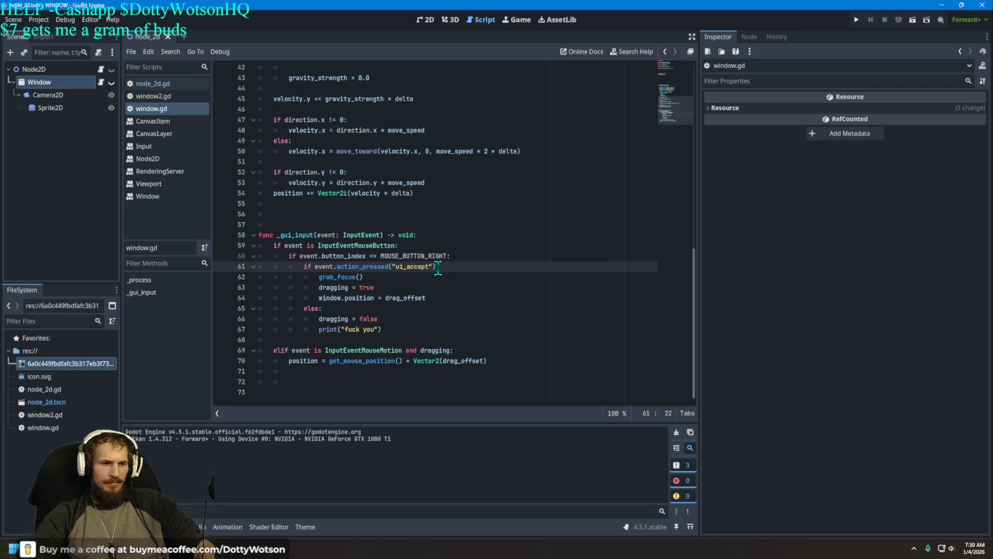
click(859, 19)
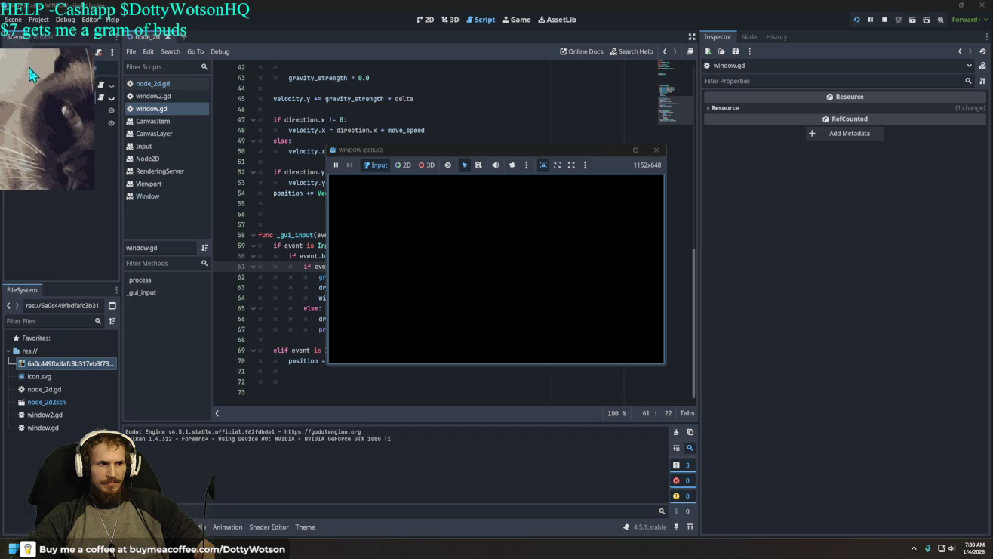
Stop and relaunch the game twice more, close it, and switch to the browser
key(F8)
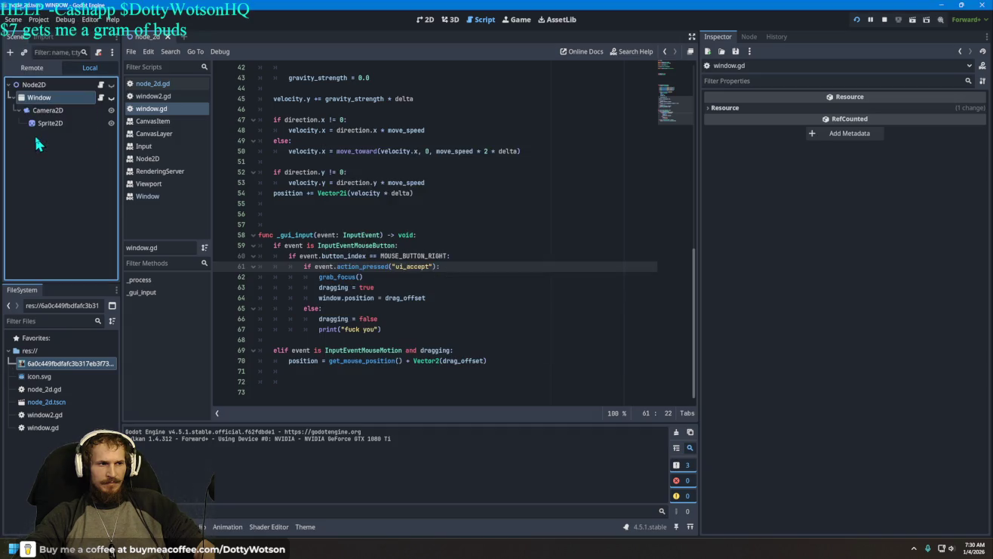
key(F5)
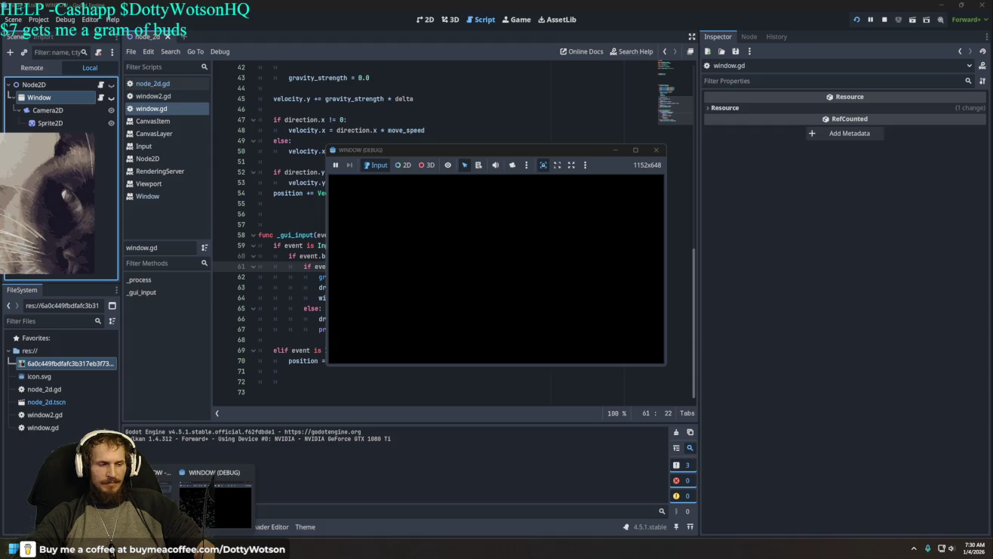
key(F8)
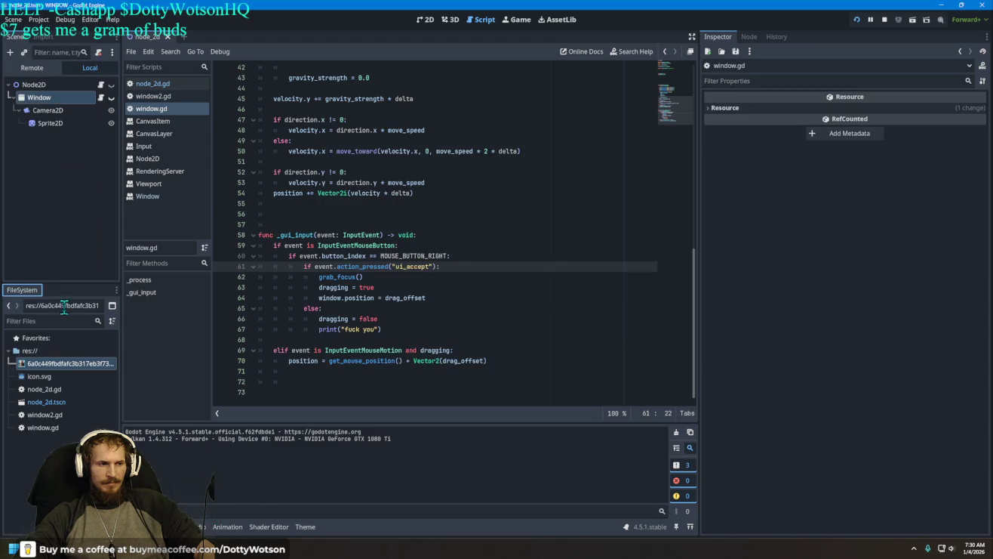
key(F5)
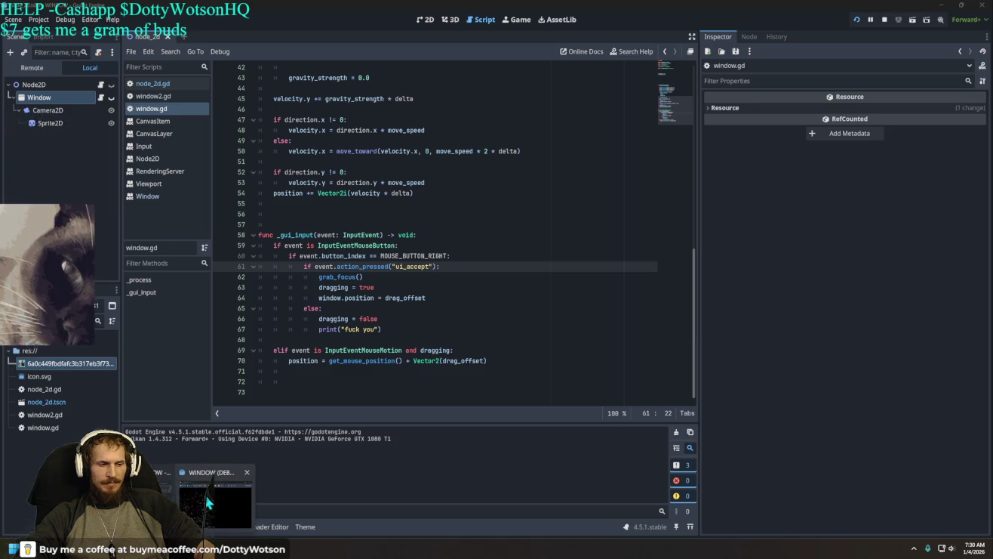
click(656, 150)
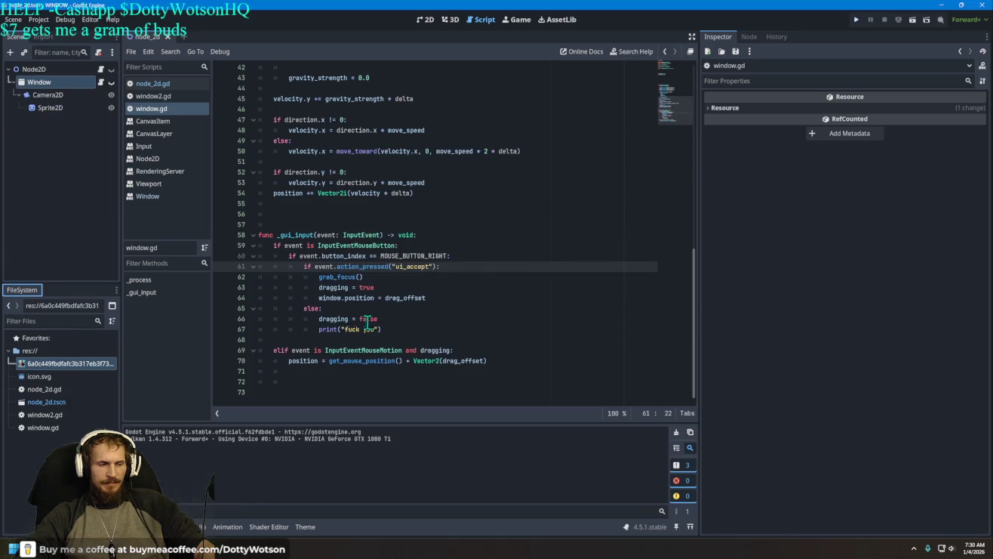
key(alt+Tab)
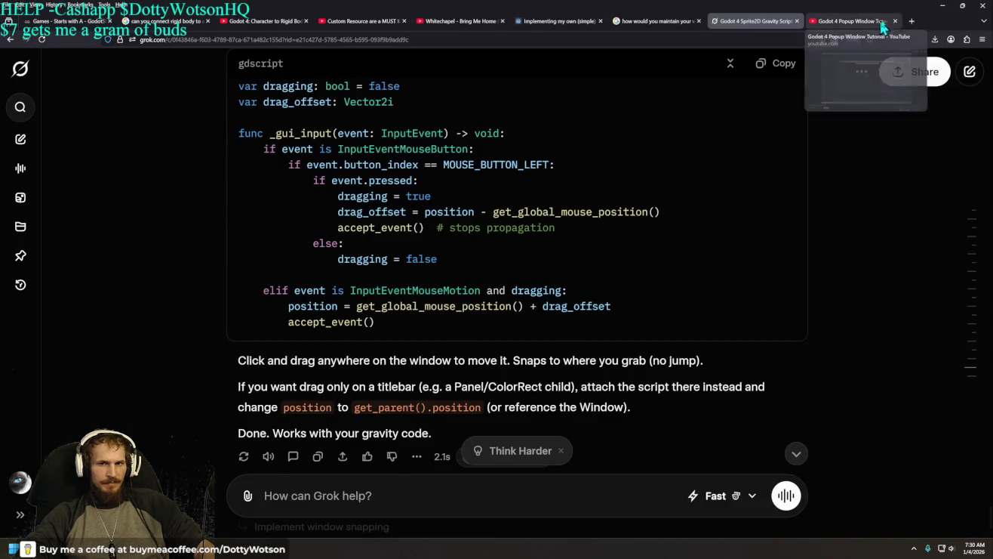
Search Google for 'draggable window godot' in a new Firefox tab
click(916, 21)
text(dra)
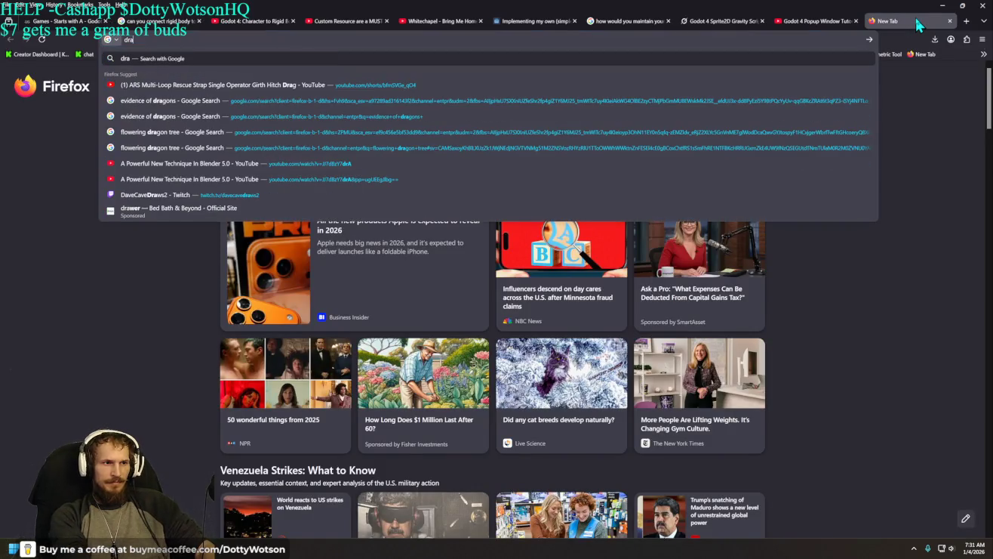
text(ggable window)
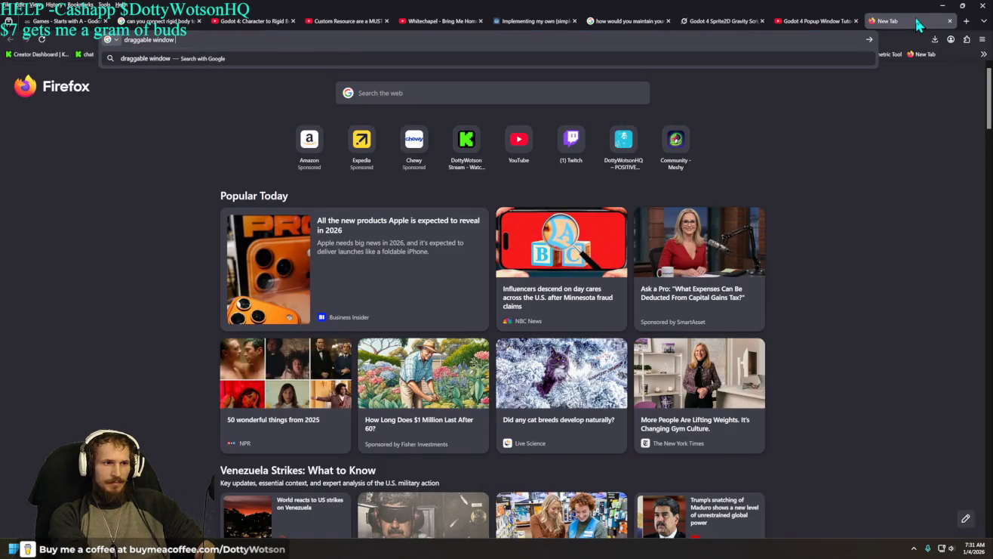
text( godot)
key(Return)
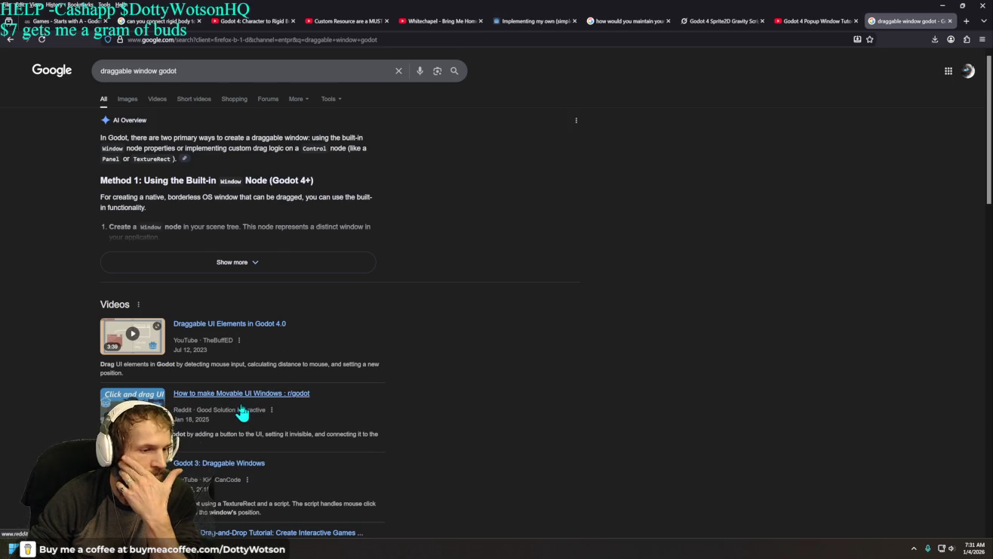
key(alt+Tab)
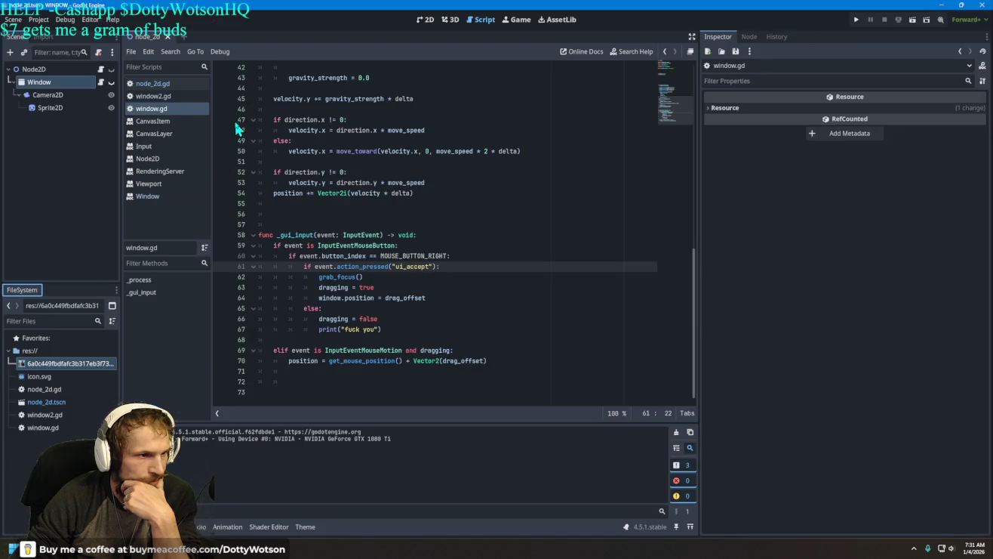
click(36, 20)
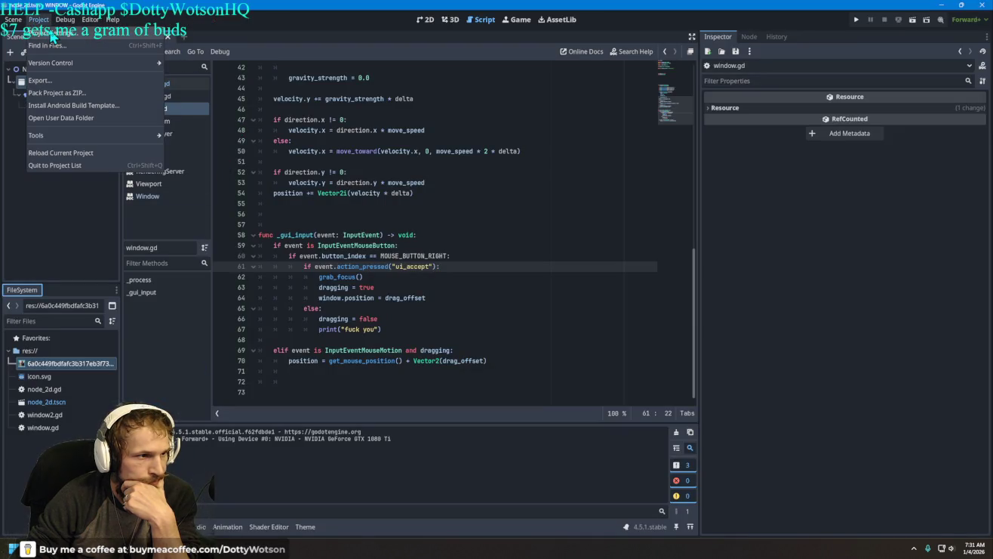
click(52, 35)
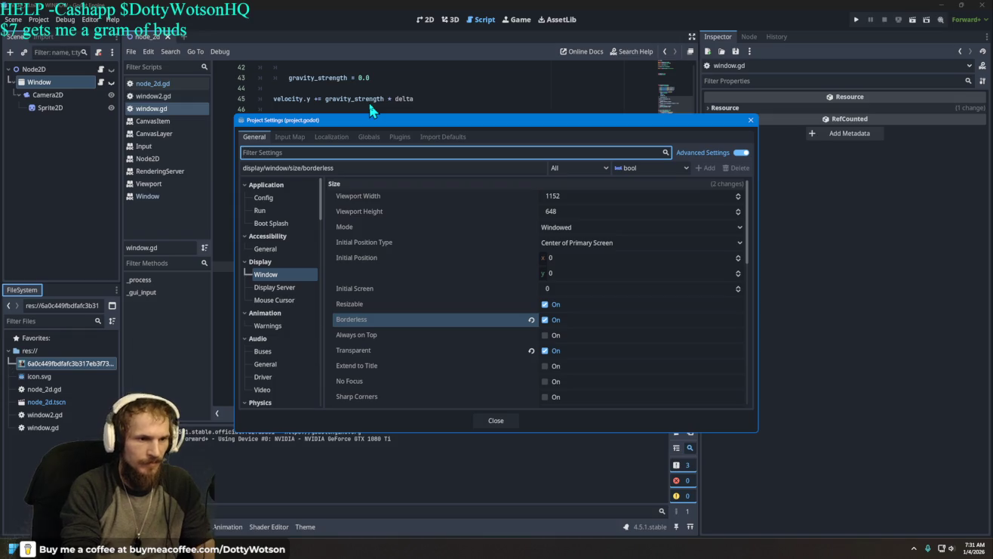
text(drag)
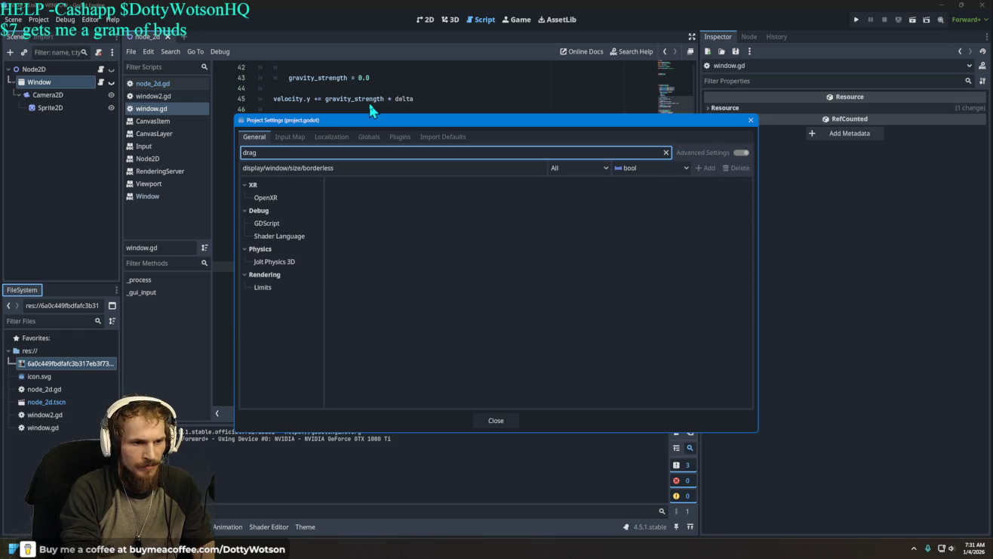
key(BackSpace)
key(BackSpace)
key(BackSpace)
text(cli)
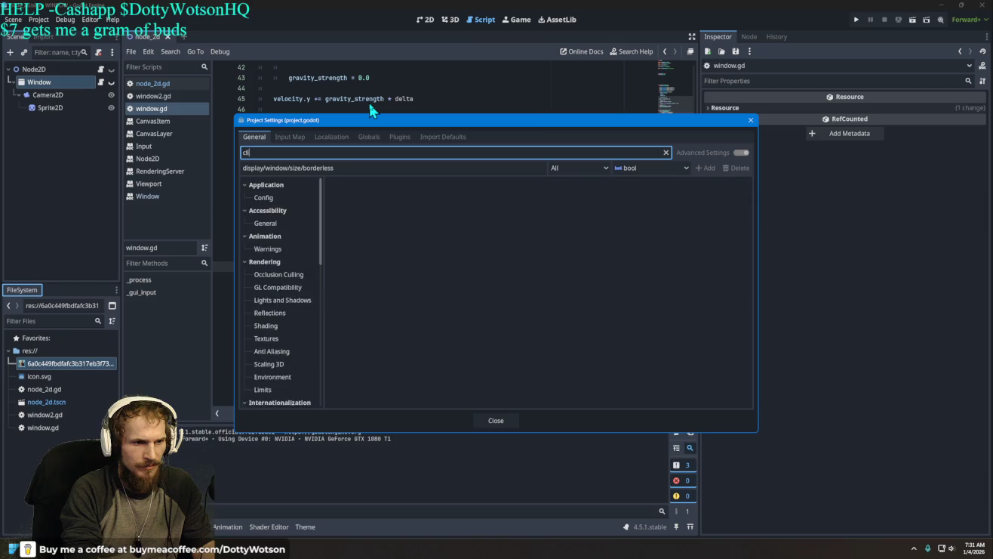
text(ck)
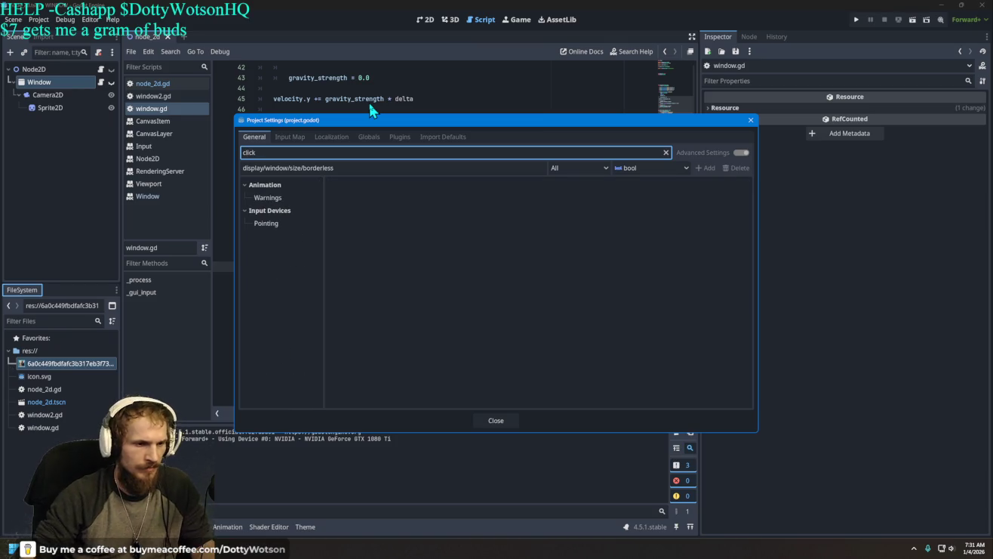
click(288, 224)
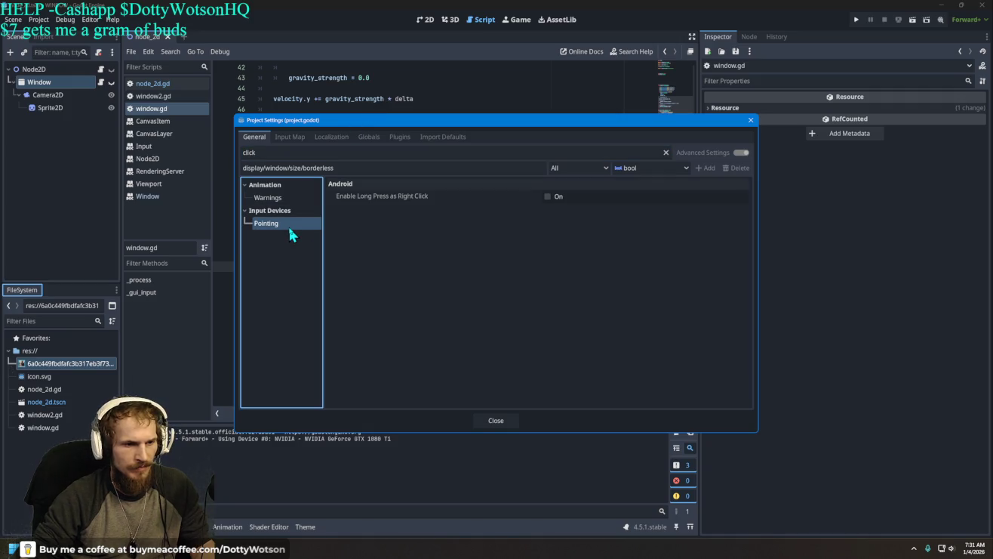
click(752, 122)
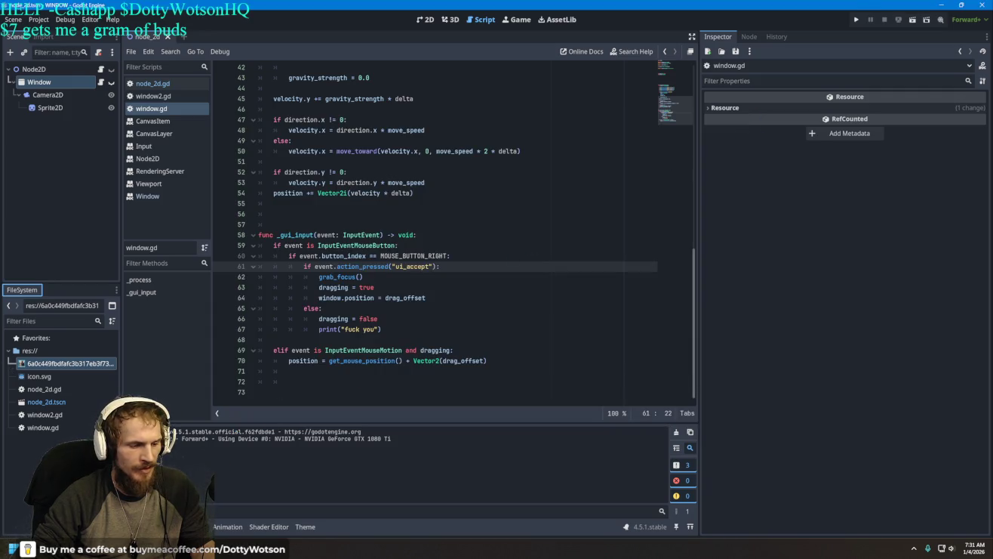
Back in the browser, expand the AI Overview on making a Godot window draggable
key(alt+Tab)
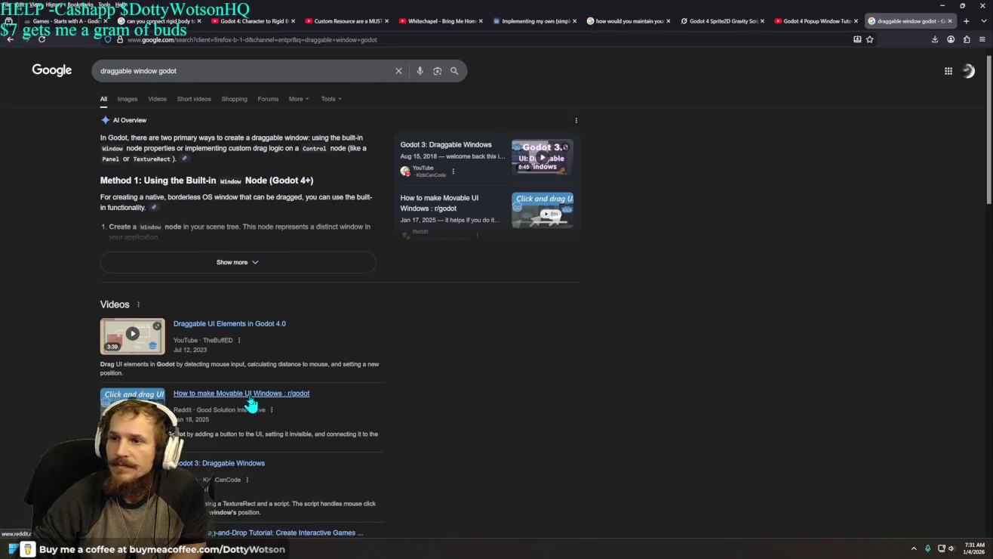
click(232, 263)
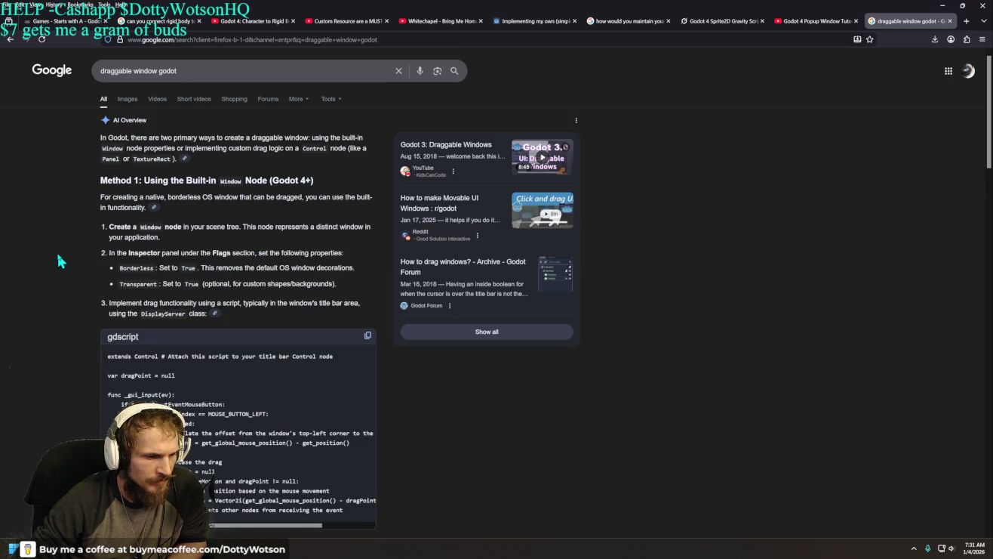
scroll(61, 262, down, 3)
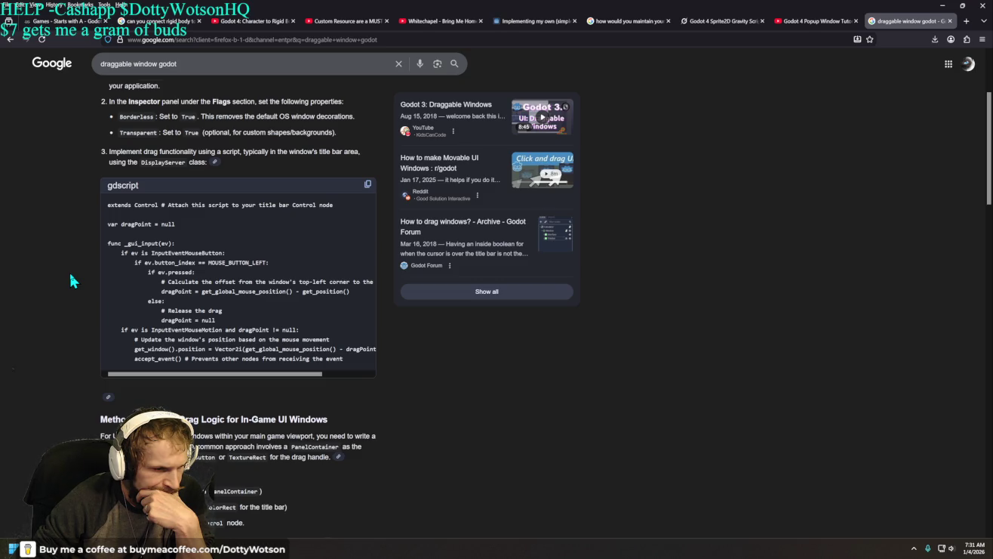
scroll(127, 285, down, 1)
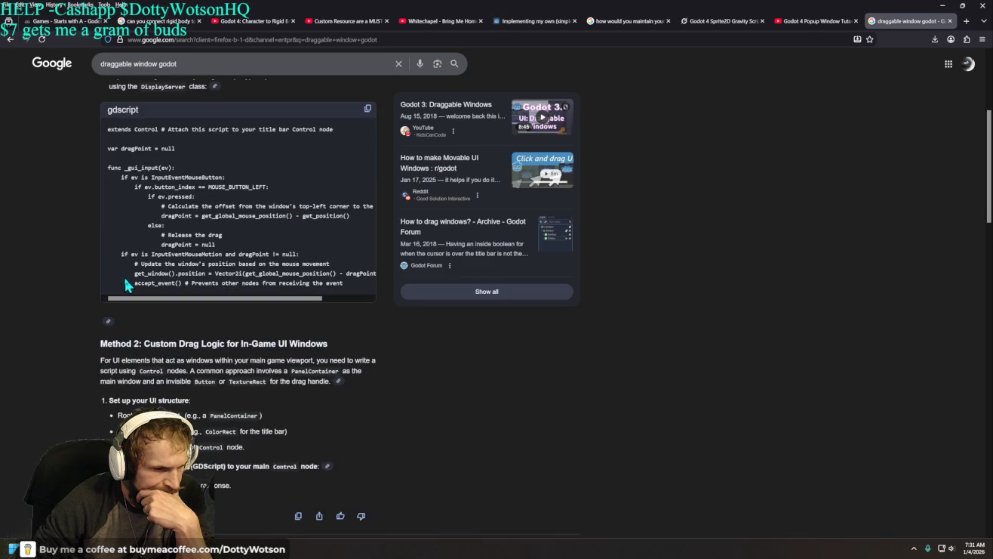
scroll(181, 377, up, 1)
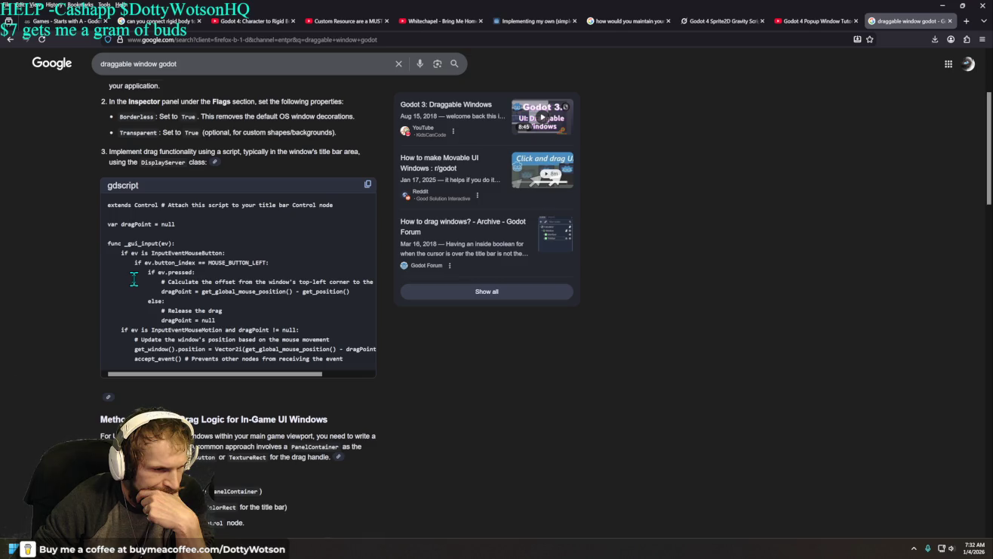
Copy the example drag script and read through the overview's Key Considerations
click(367, 187)
scroll(85, 261, down, 3)
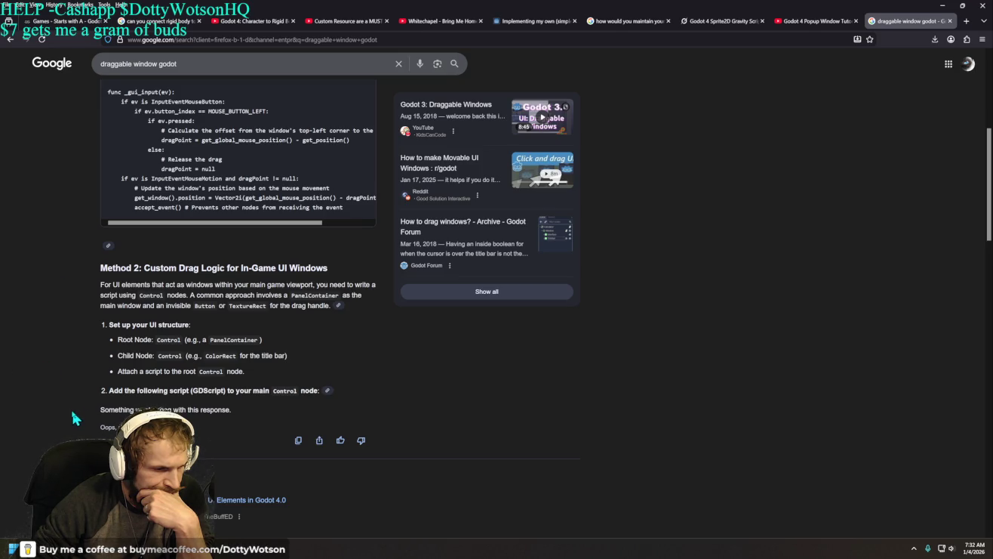
scroll(203, 373, up, 5)
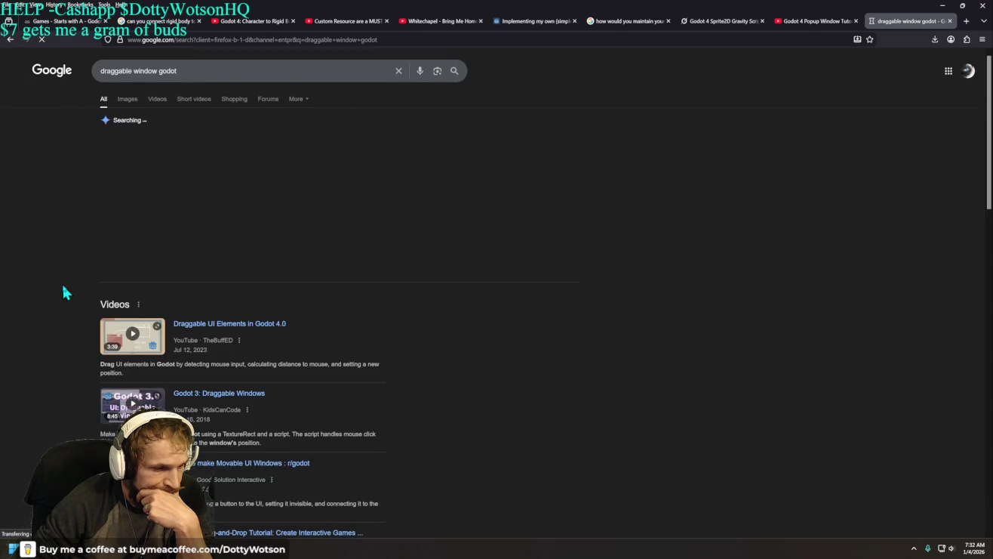
click(103, 268)
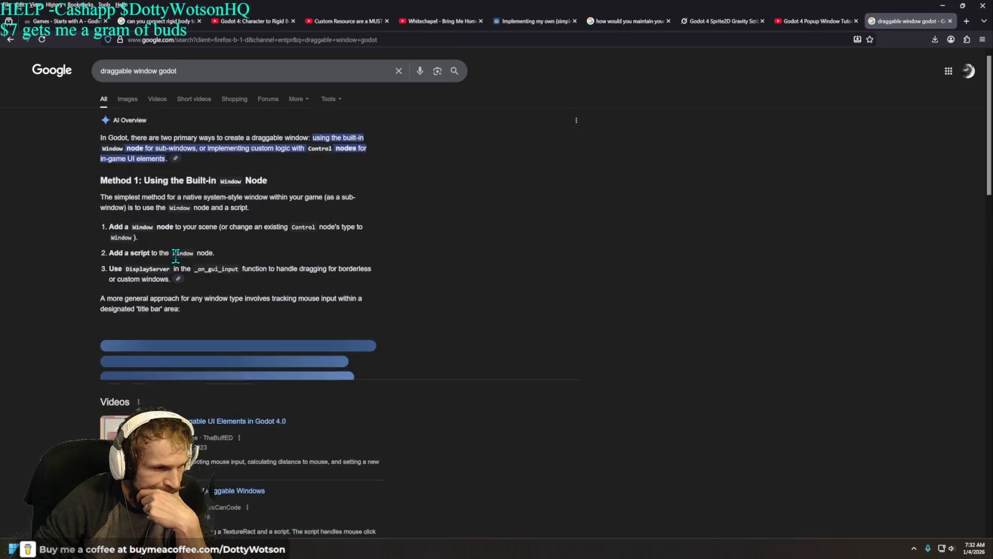
scroll(83, 277, down, 3)
scroll(82, 276, down, 4)
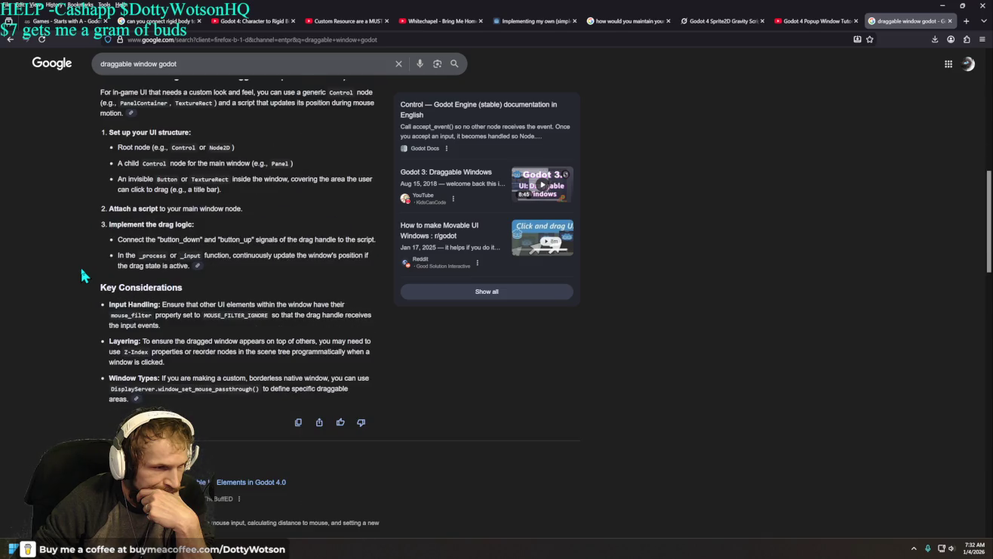
scroll(82, 276, up, 1)
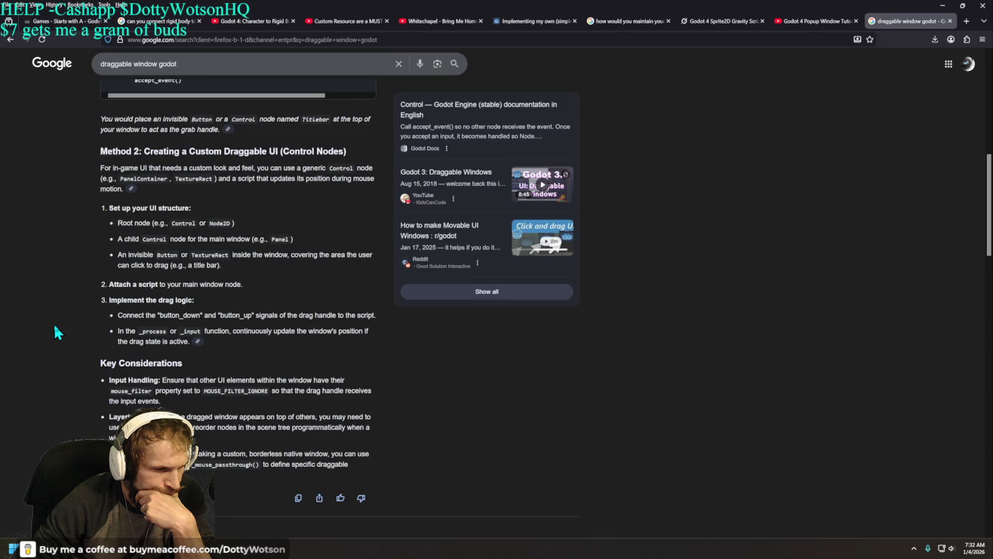
scroll(54, 332, down, 3)
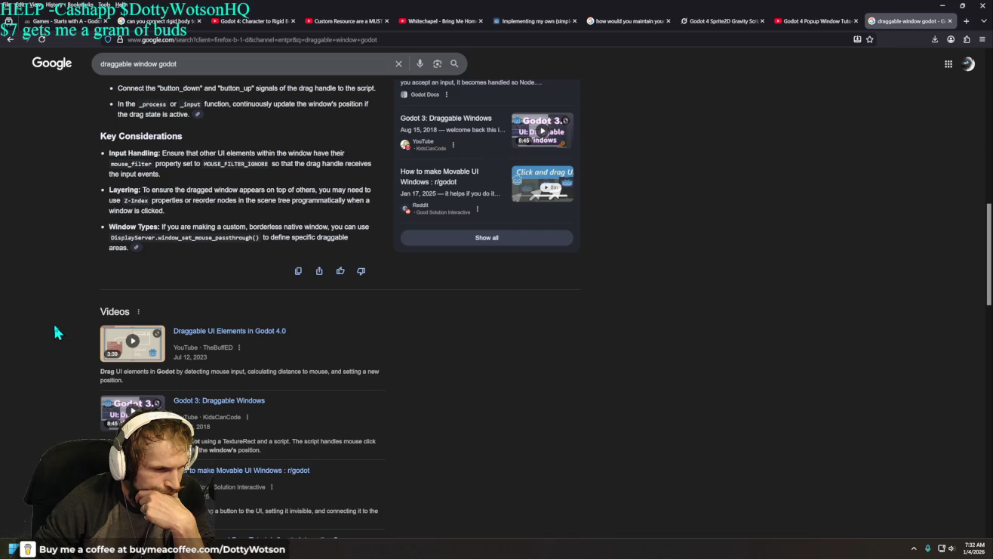
Play the 'Draggable UI Elements in Godot 4.0' video briefly, pause it, and return to Godot
click(120, 351)
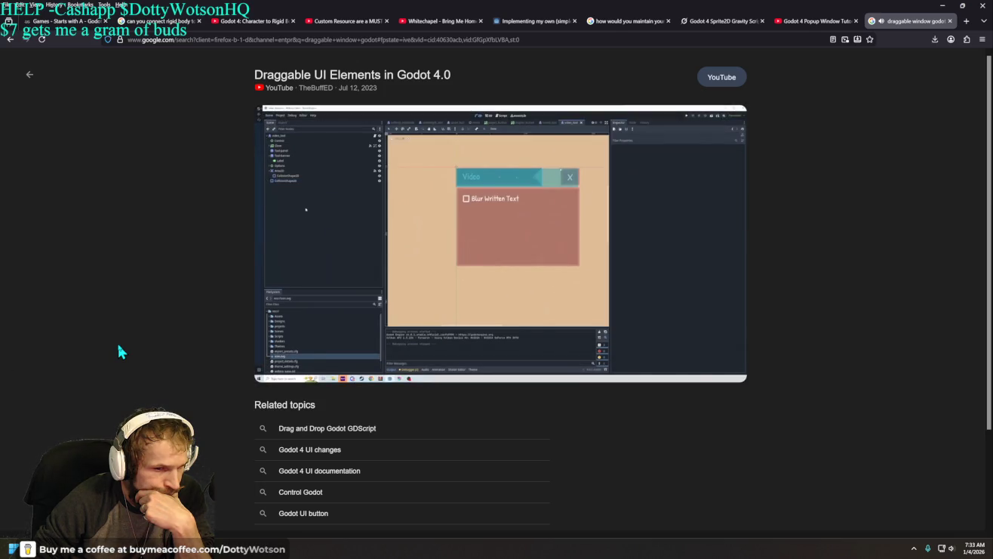
mouse_move(475, 315)
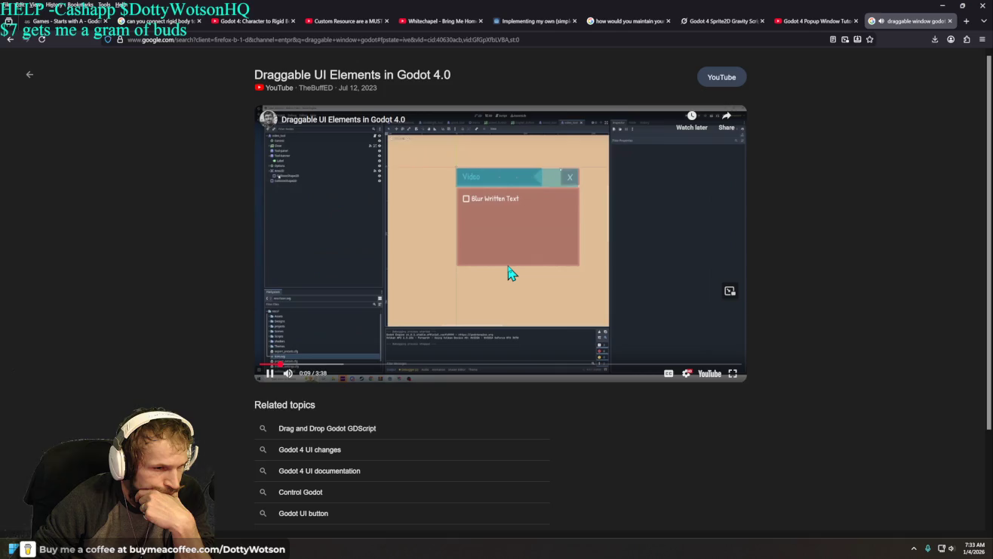
click(510, 273)
key(alt+Tab)
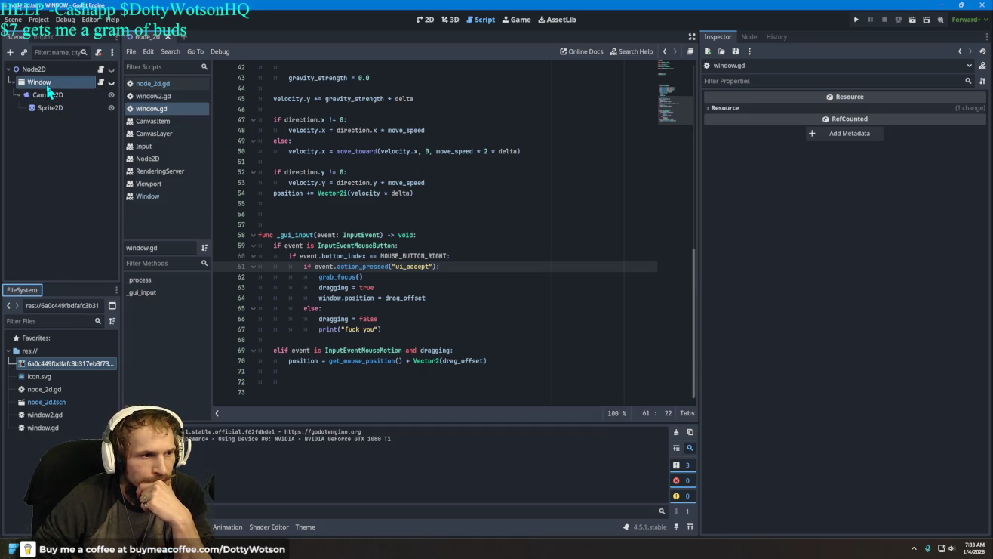
Select the Window node and turn off its Borderless flag in the Inspector
click(61, 152)
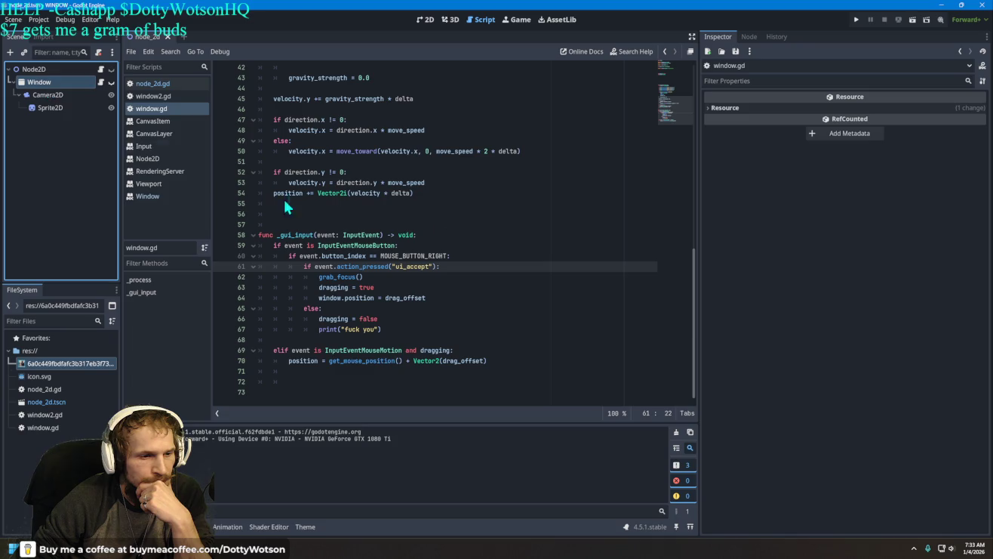
click(750, 37)
click(718, 36)
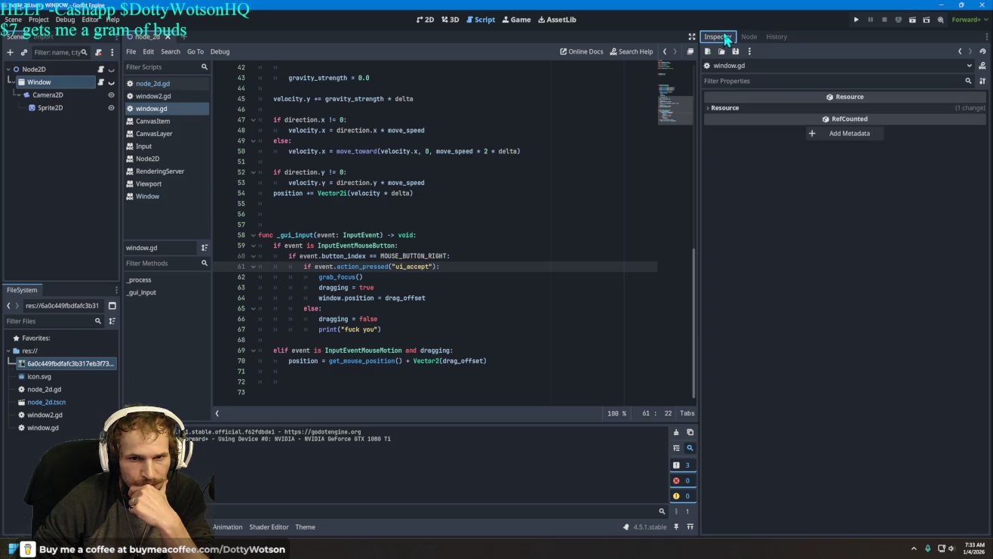
click(68, 96)
click(45, 82)
scroll(813, 287, down, 2)
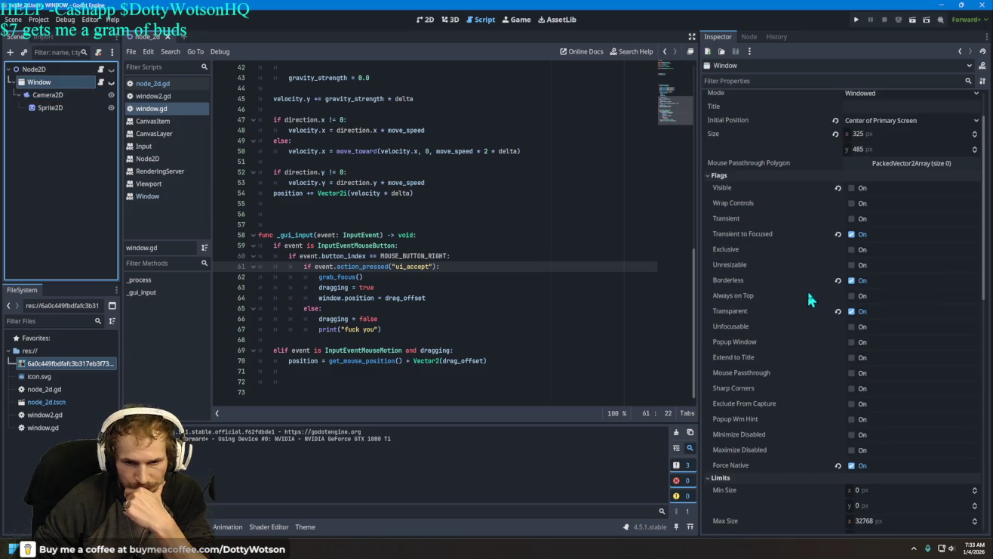
click(856, 281)
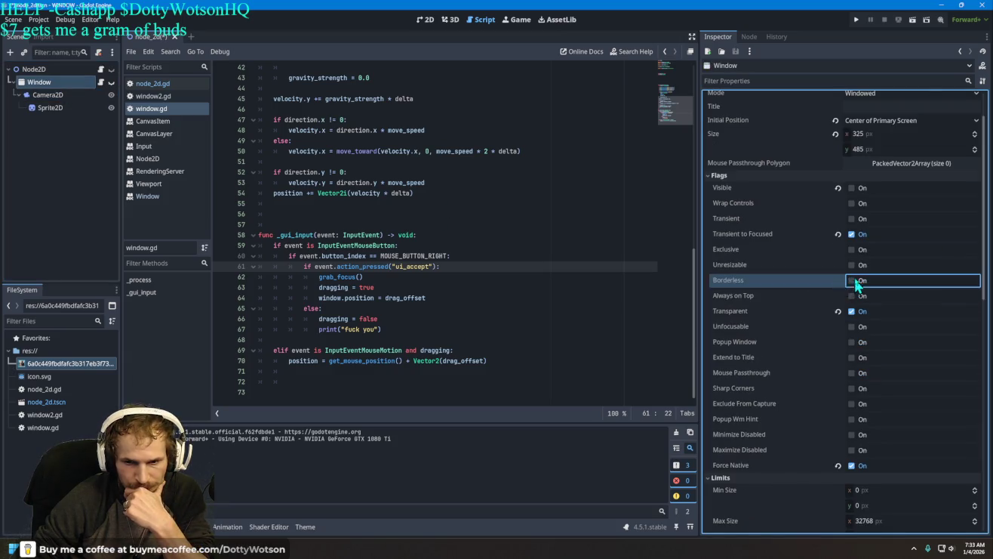
Run the project, drag the cat popup around, maximize and restore it, then stop
click(857, 19)
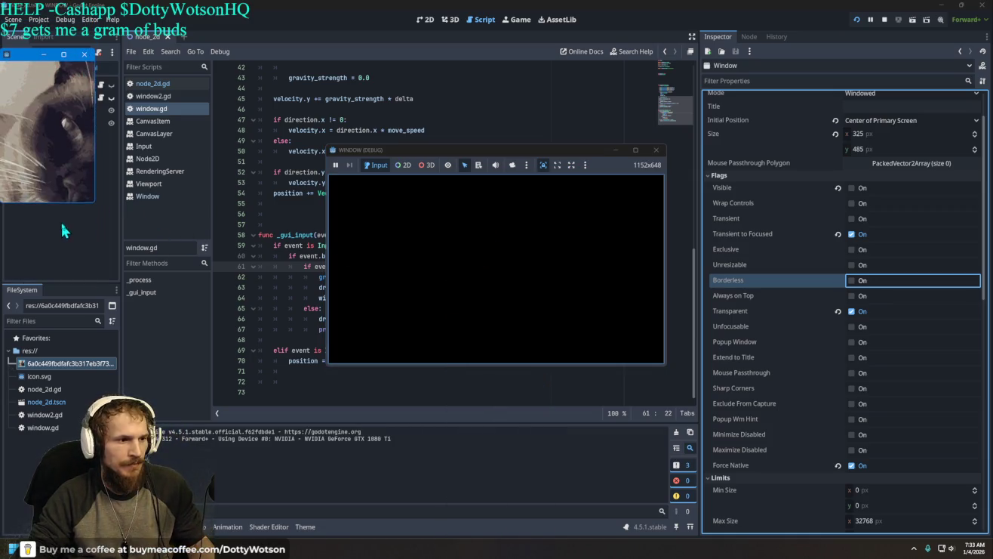
drag(47, 154, 52, 102)
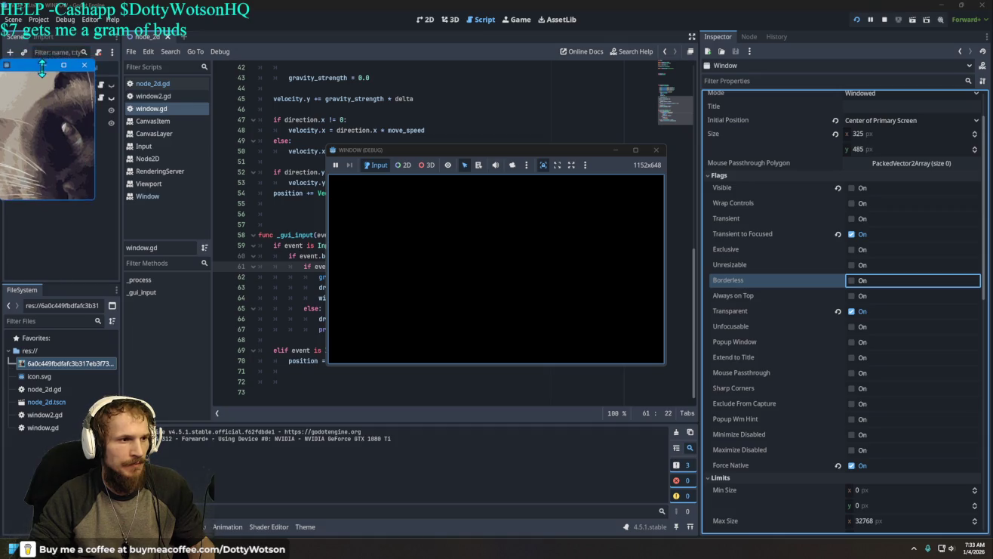
mouse_move(26, 60)
mouse_down()
mouse_move(68, 74)
mouse_move(190, 151)
mouse_up()
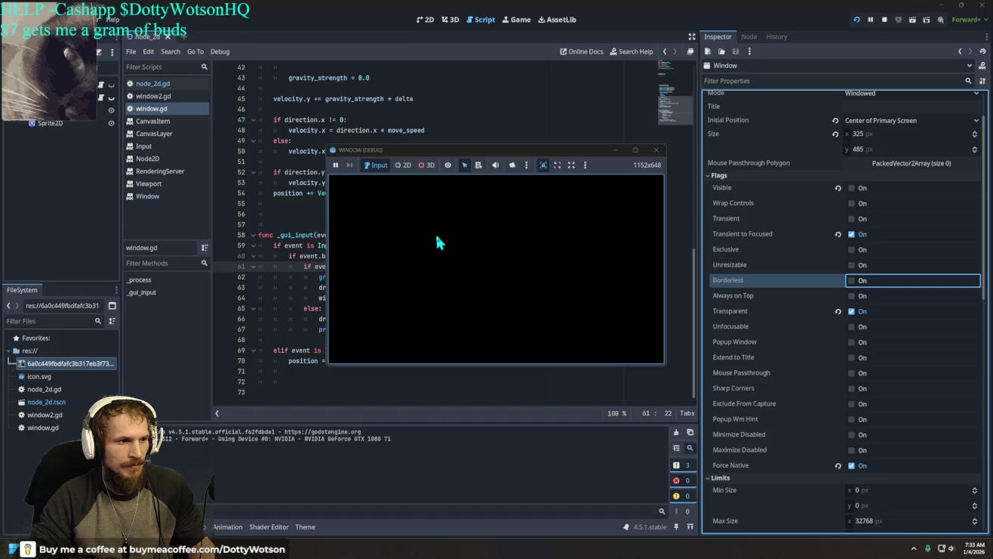
mouse_move(21, 9)
mouse_down()
mouse_move(69, 70)
mouse_move(253, 199)
mouse_move(303, 3)
mouse_up()
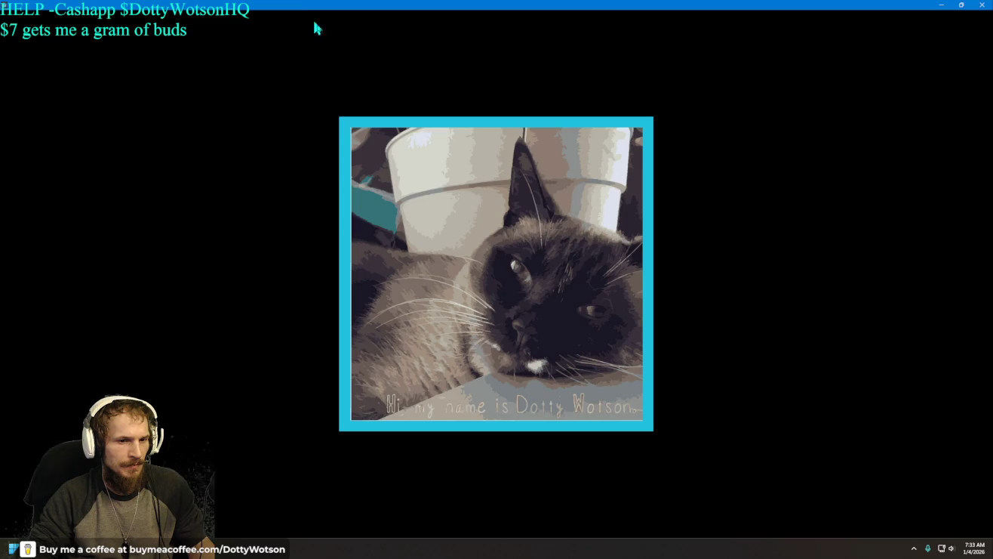
mouse_move(537, 9)
mouse_down()
mouse_move(506, 130)
mouse_move(293, 130)
mouse_up()
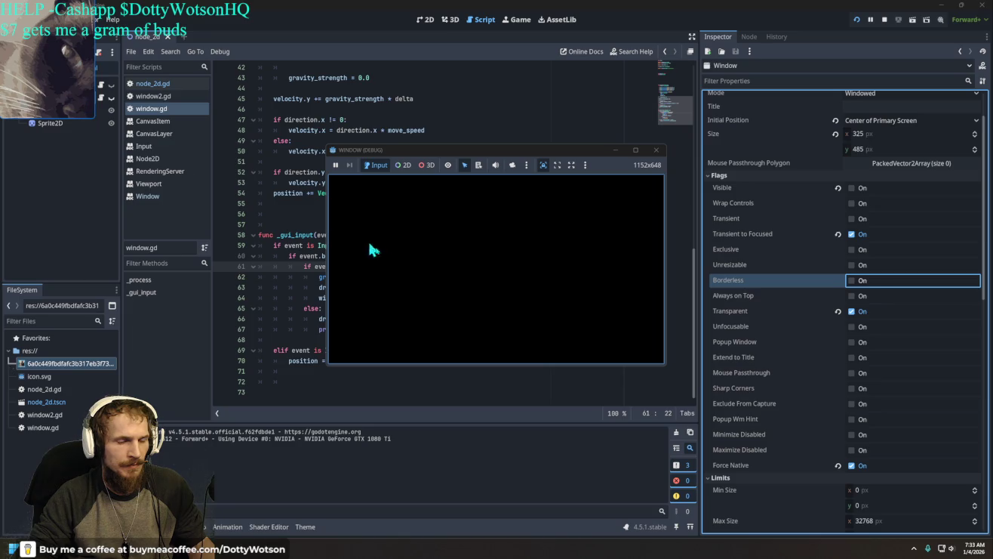
drag(20, 9, 220, 172)
click(655, 149)
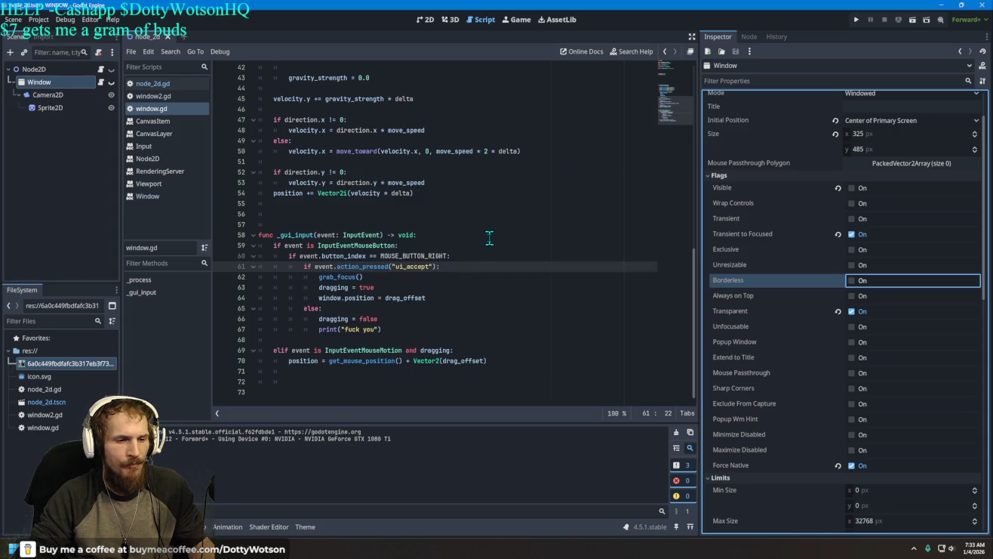
Minimize Godot and watch the Draggable UI Elements tutorial in Firefox up to 0:35
click(943, 7)
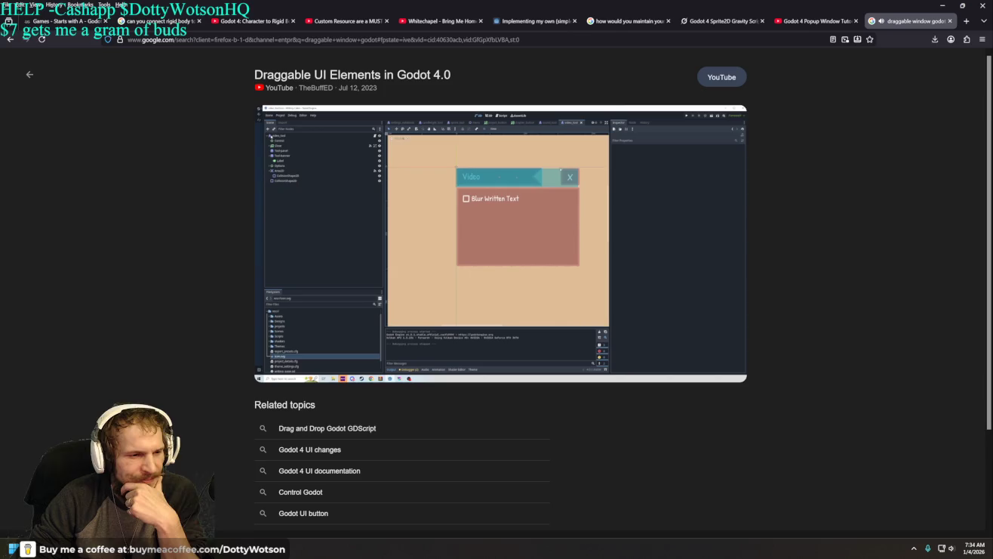
mouse_move(538, 233)
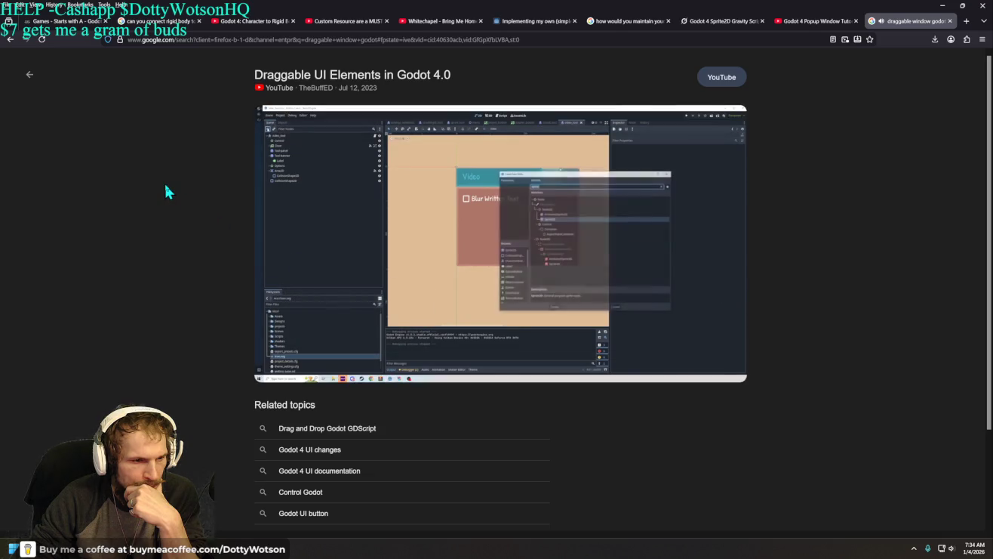
mouse_move(287, 261)
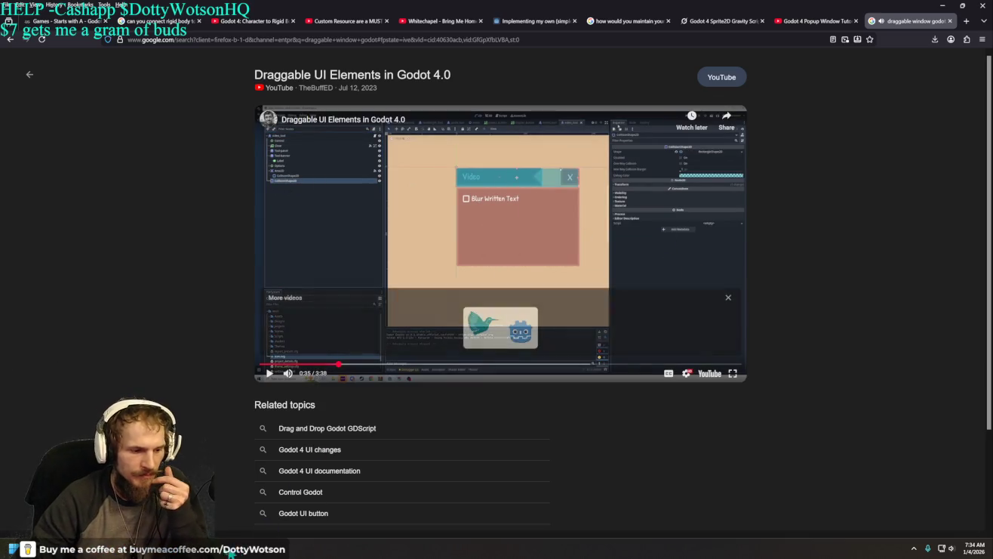
Add an Area2D child node and expand its collision and input settings
key(alt+Tab)
right_click(42, 140)
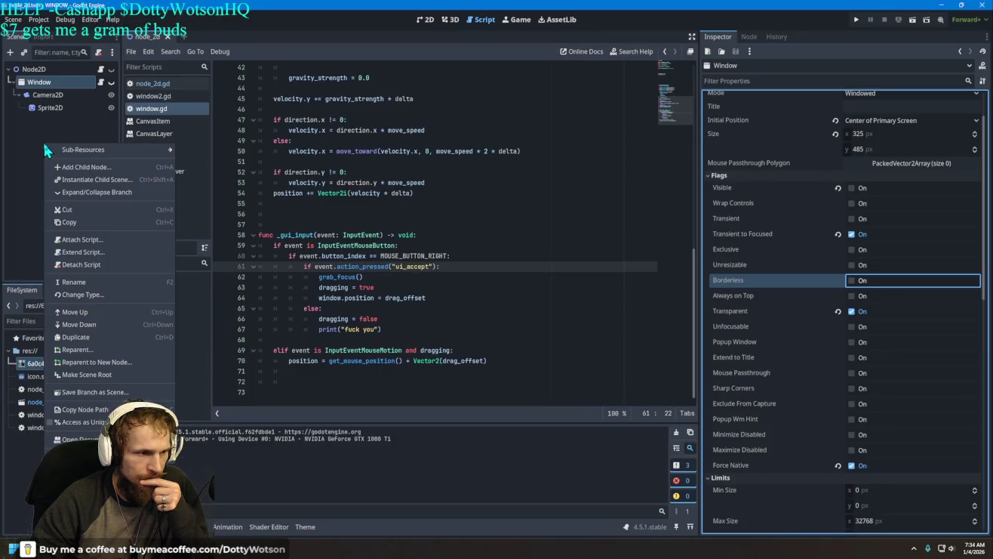
click(83, 173)
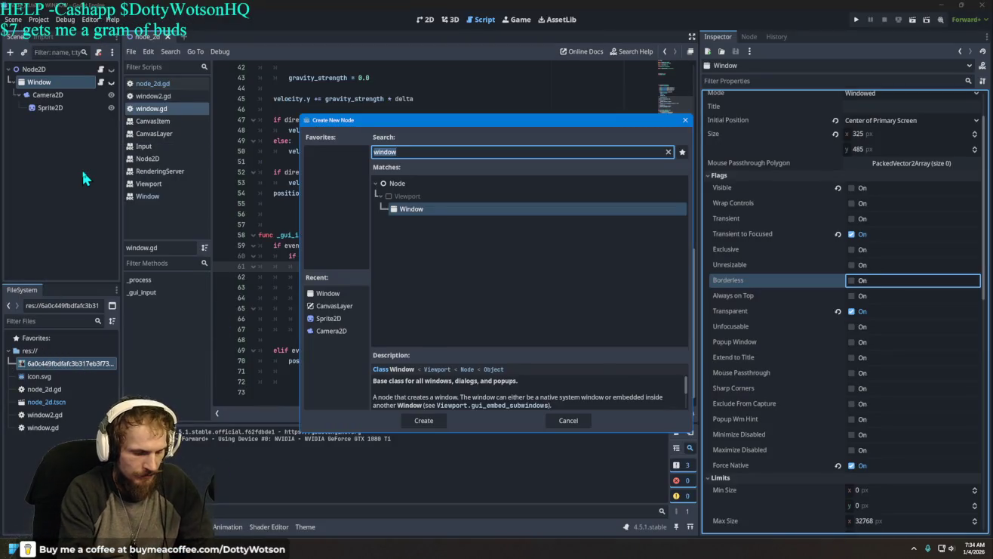
text(area)
key(Return)
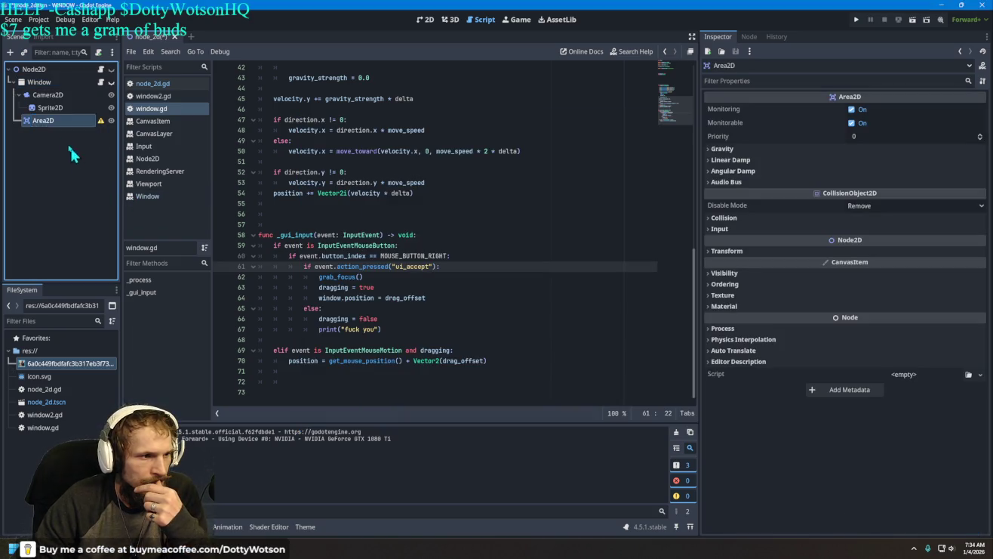
click(774, 217)
click(735, 327)
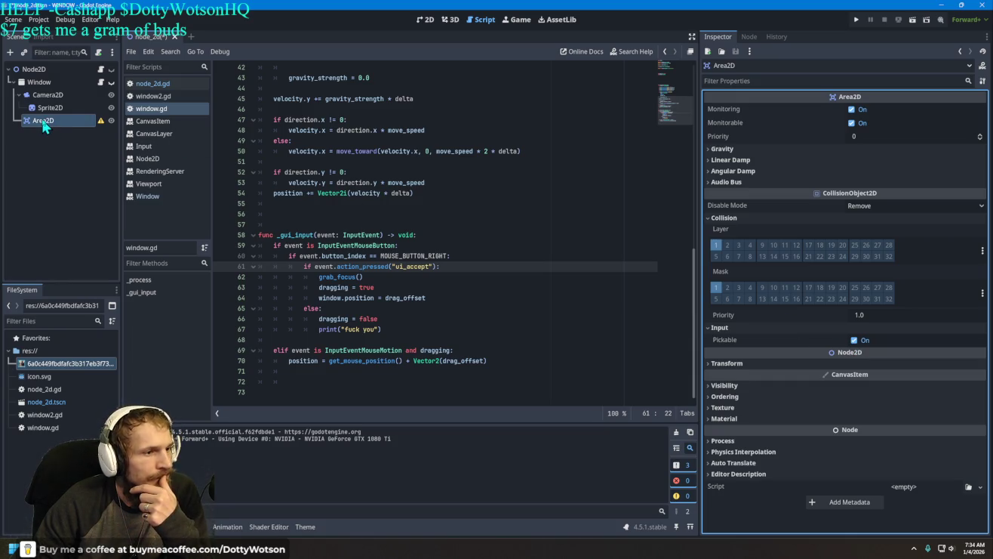
Drag the Window node under Area2D, then move Area2D up above Window
drag(43, 88, 44, 124)
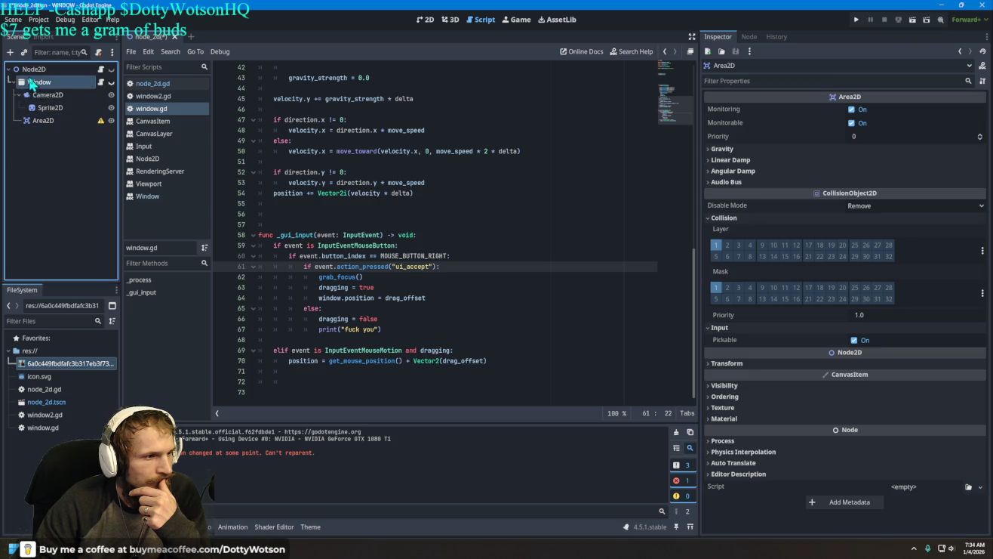
drag(27, 87, 40, 123)
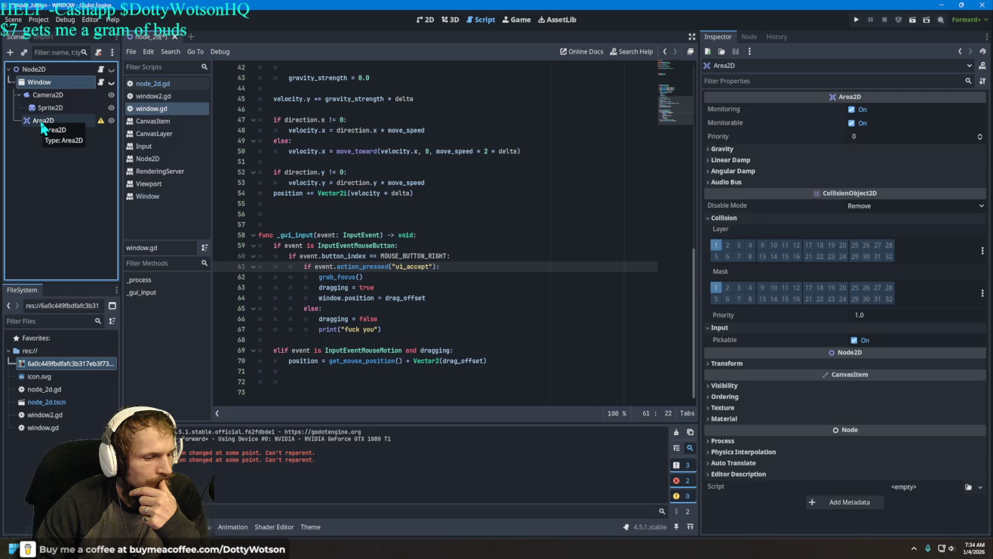
mouse_move(42, 128)
mouse_down()
mouse_move(35, 73)
mouse_move(37, 126)
mouse_move(63, 151)
mouse_up()
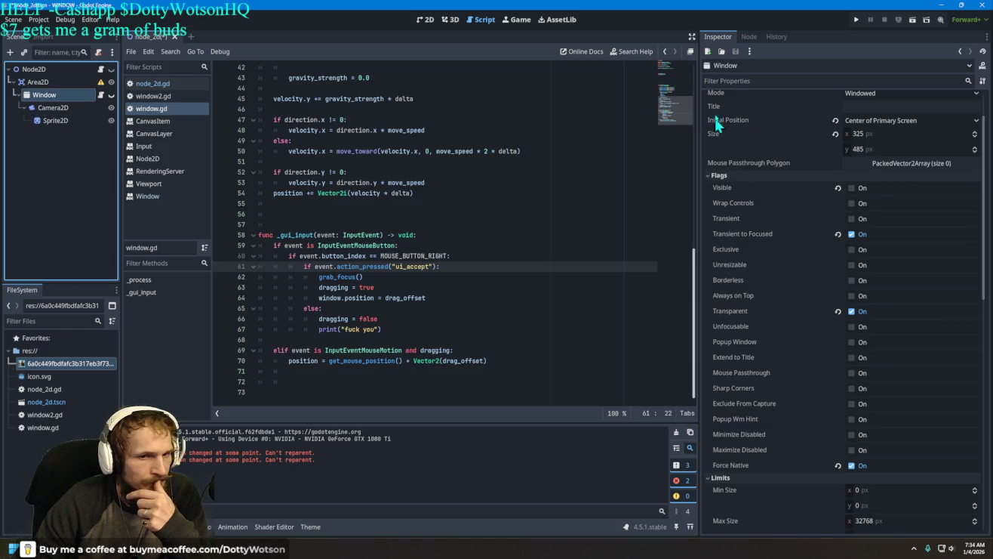
Run the game, replace node_2d.gd's old Window declaration with $Area2D/Window, and rerun
click(858, 19)
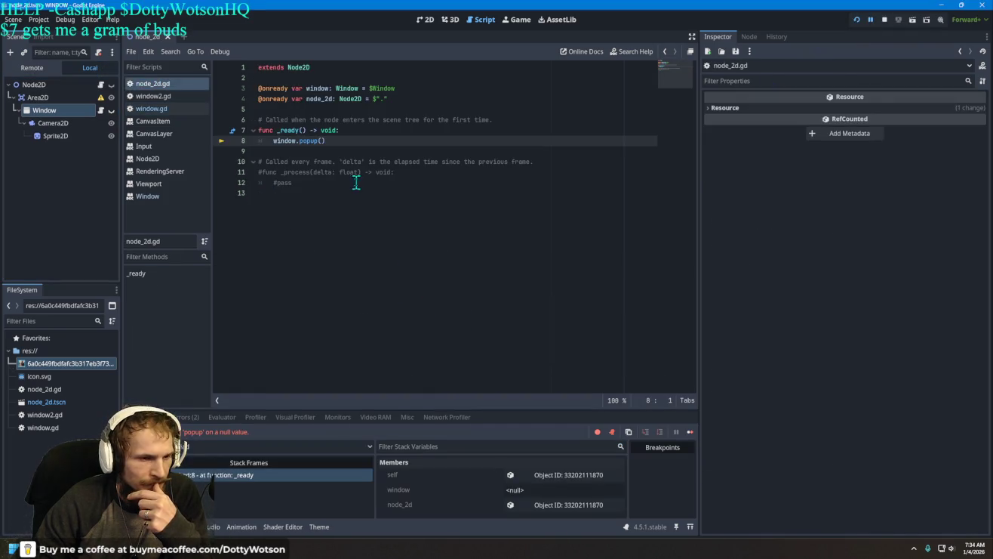
mouse_move(44, 111)
mouse_down()
mouse_move(306, 157)
mouse_move(279, 159)
mouse_move(291, 114)
mouse_up()
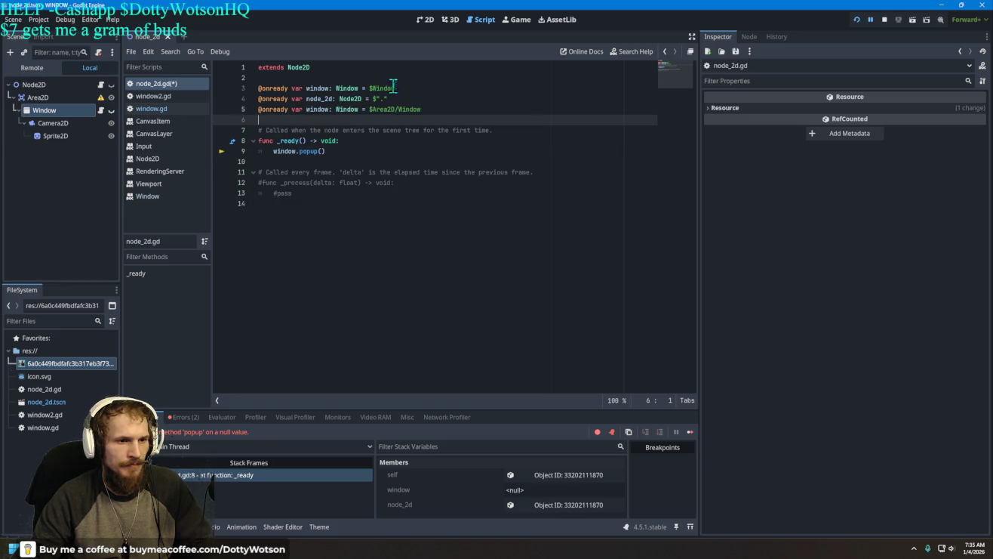
drag(394, 87, 257, 88)
key(Delete)
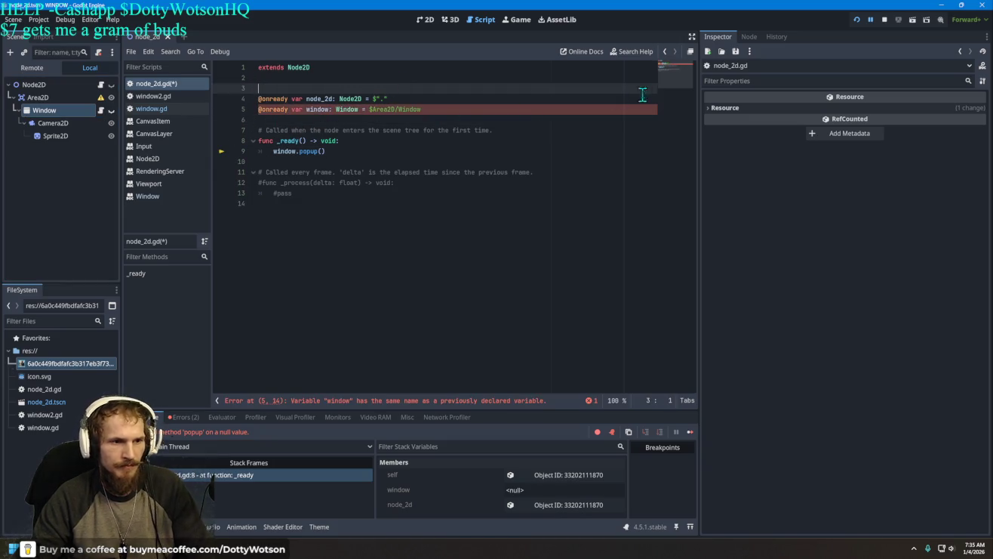
click(856, 20)
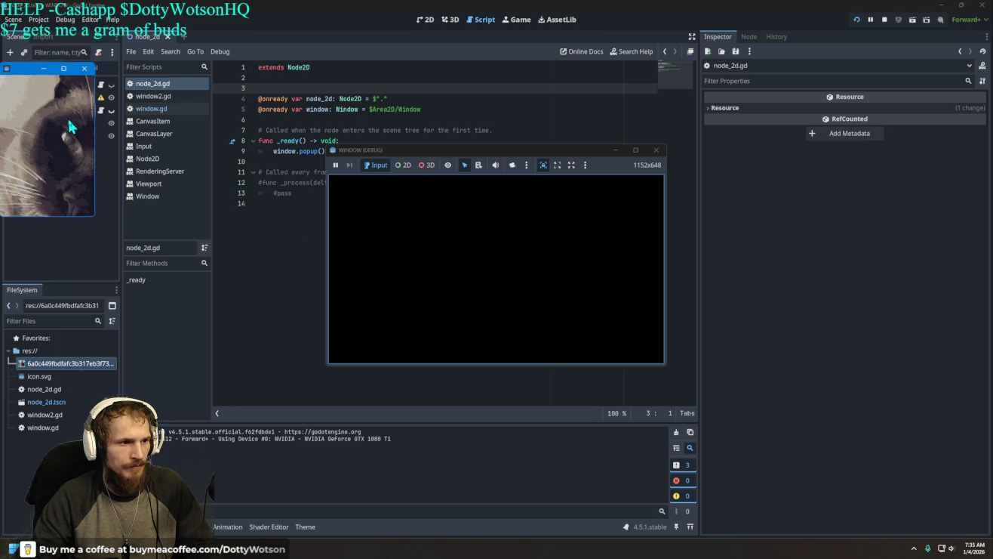
Move the cat popup into the editor area, nudge it down, and adjust its width
mouse_move(46, 69)
mouse_down()
mouse_move(81, 69)
mouse_move(248, 202)
mouse_up()
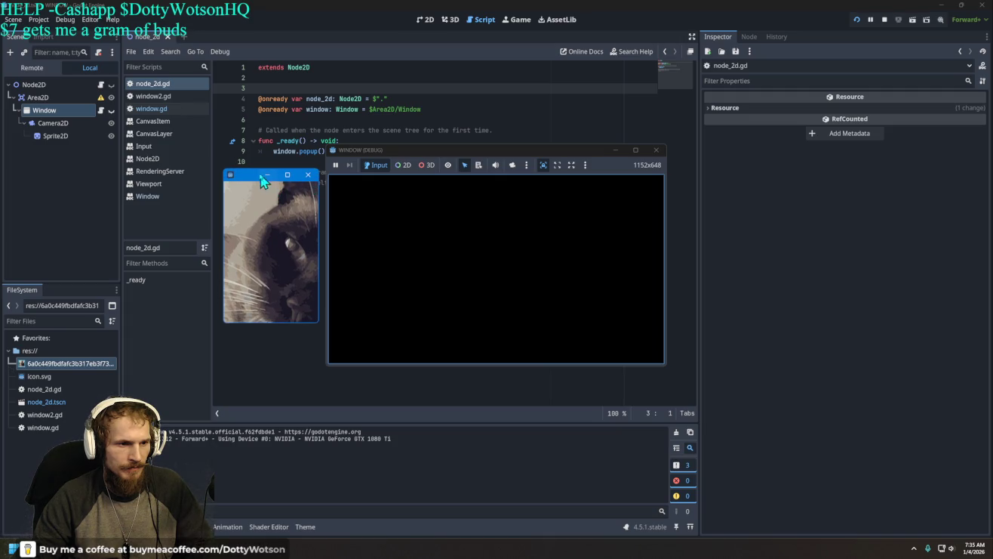
drag(262, 179, 257, 198)
mouse_move(318, 242)
mouse_down()
mouse_move(336, 240)
mouse_move(277, 237)
mouse_move(278, 229)
mouse_move(344, 224)
mouse_up()
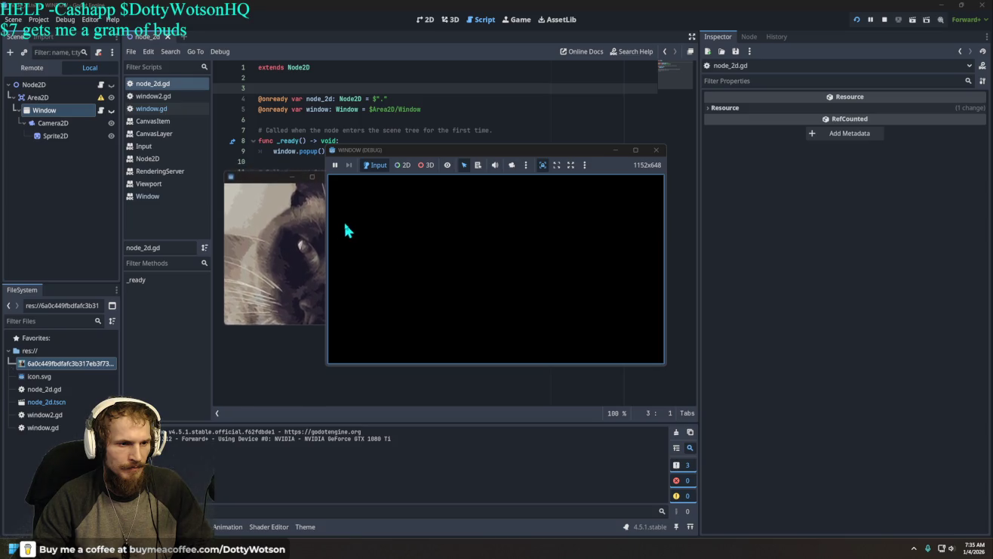
click(291, 219)
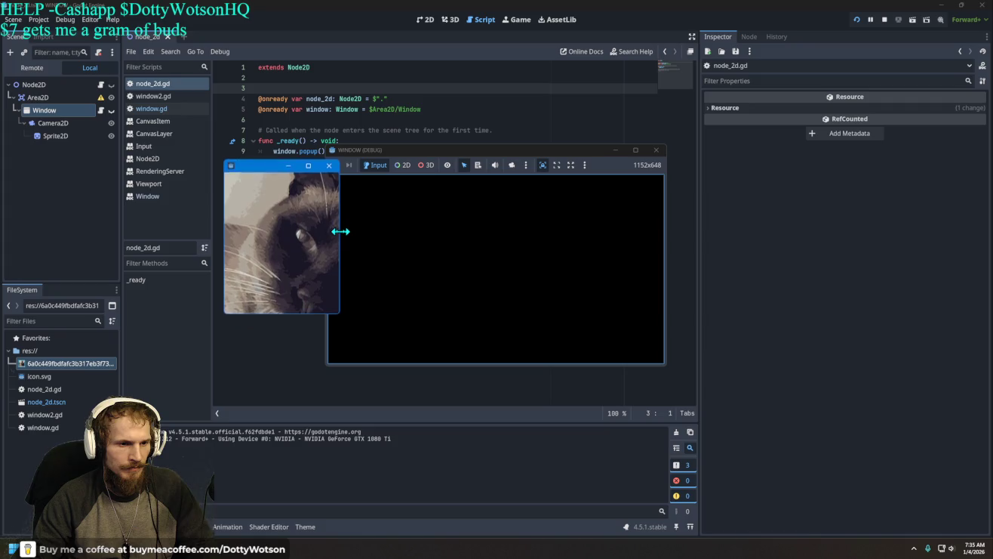
mouse_move(341, 231)
mouse_down()
mouse_move(341, 344)
mouse_move(345, 331)
mouse_up()
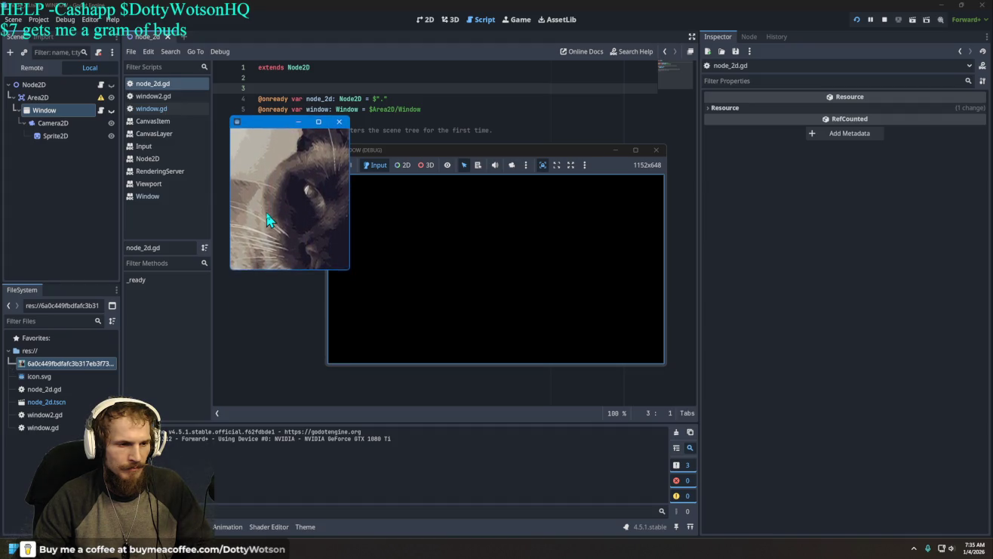
Move the cat popup over the script list, then onto the game window, and stop the game
mouse_move(426, 210)
mouse_down()
mouse_move(510, 211)
mouse_move(207, 223)
mouse_up()
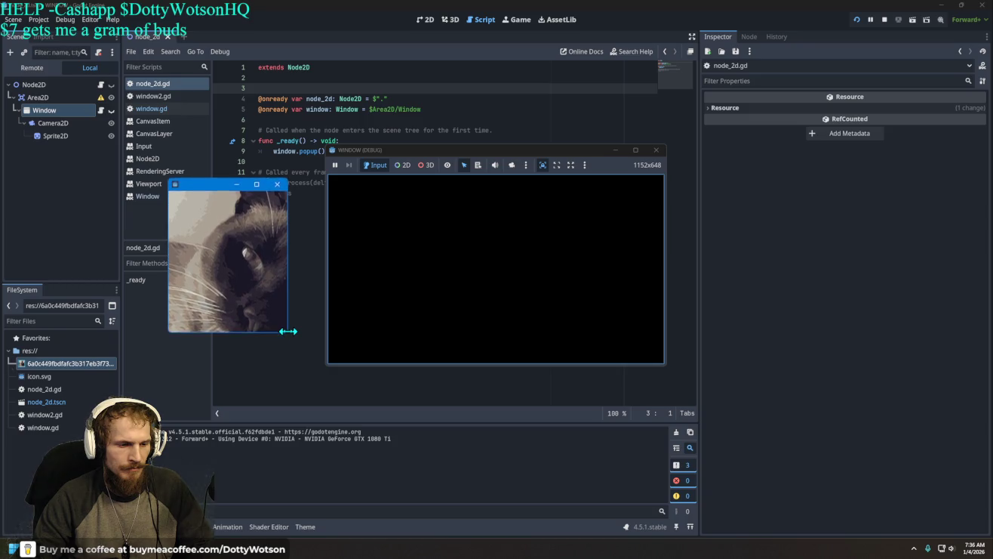
mouse_move(288, 330)
mouse_down()
mouse_move(456, 369)
mouse_move(504, 366)
mouse_move(268, 332)
mouse_up()
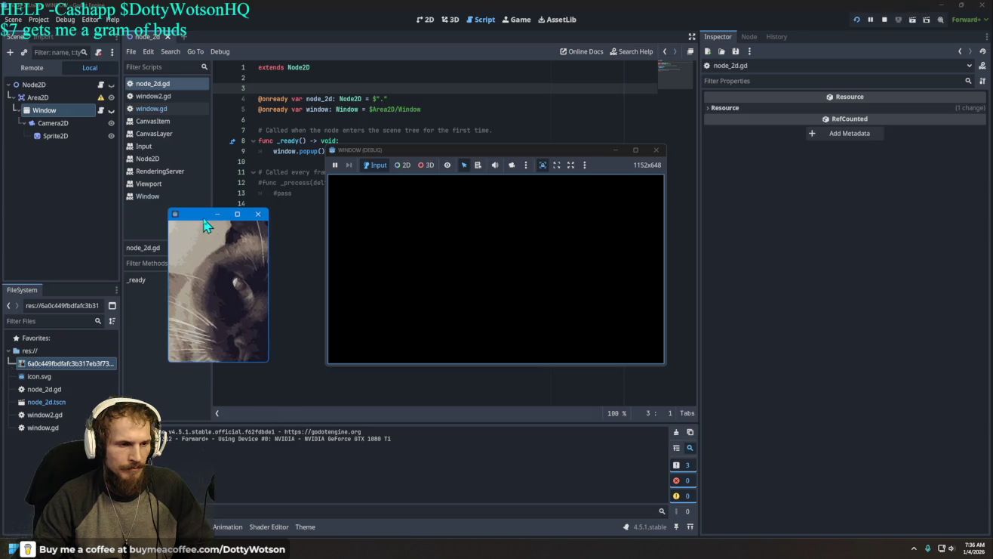
mouse_move(200, 223)
mouse_down()
mouse_move(459, 311)
mouse_move(500, 302)
mouse_up()
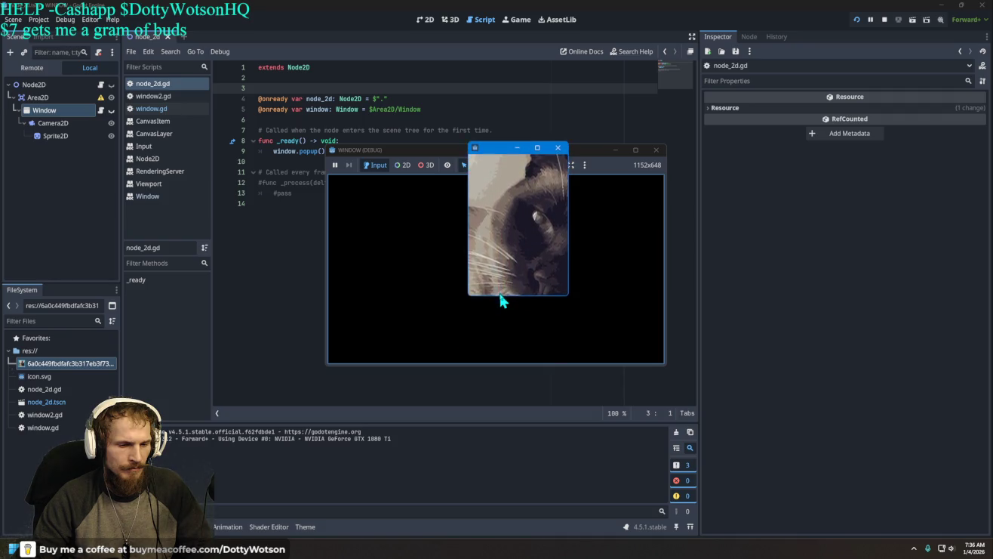
mouse_move(499, 140)
mouse_down()
mouse_move(477, 301)
mouse_move(451, 282)
mouse_up()
click(656, 149)
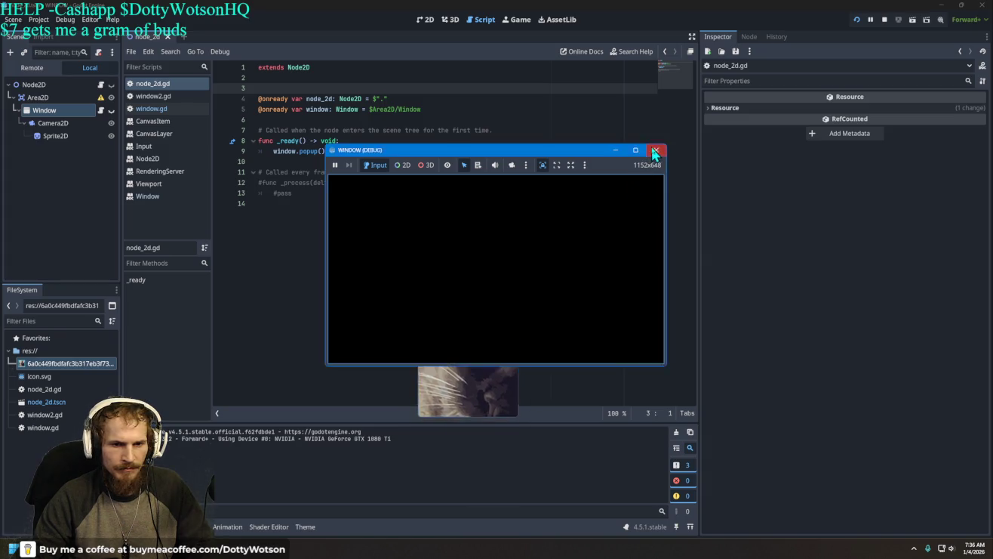
In window.gd, change line 64 to 'window.position = position + drag_offset' using autocomplete
click(100, 95)
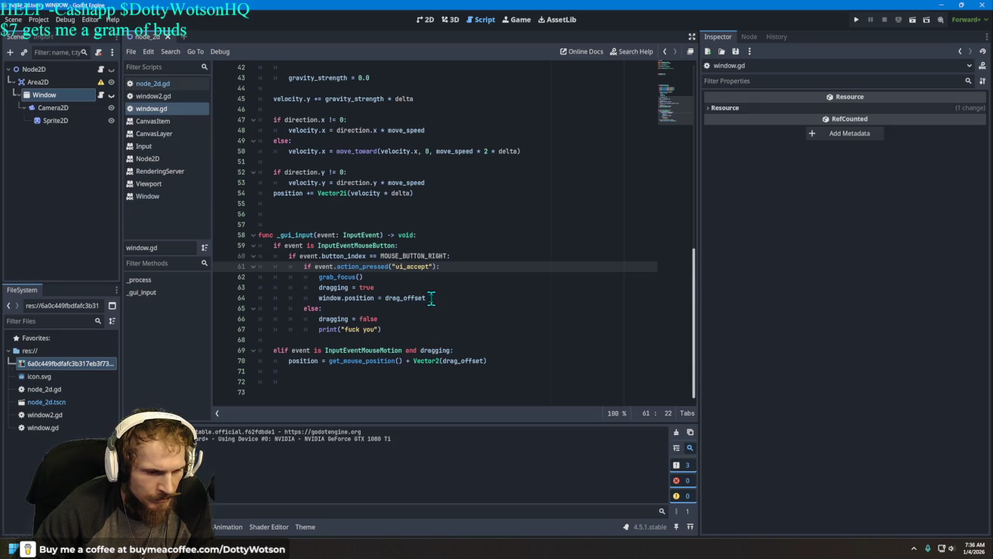
click(385, 296)
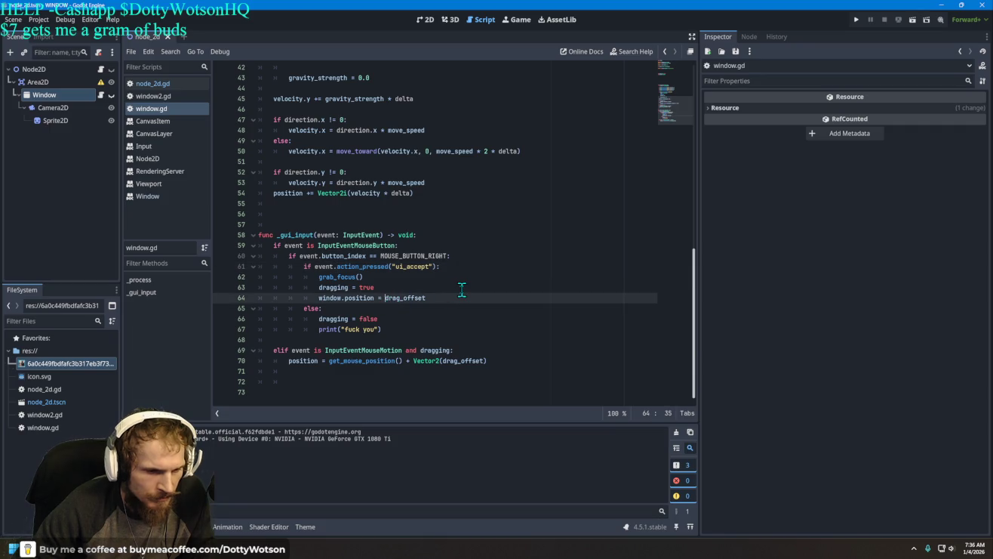
text(pos)
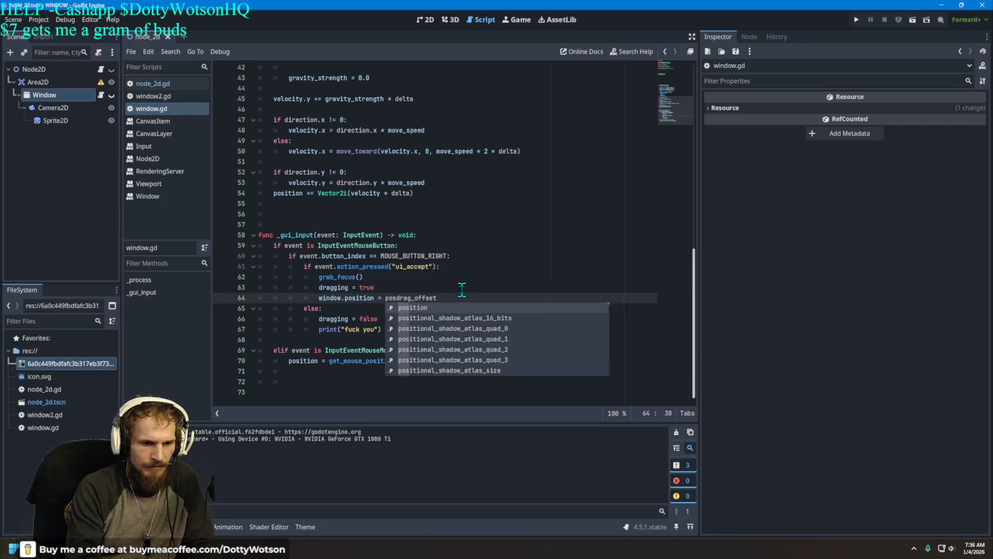
key(Tab)
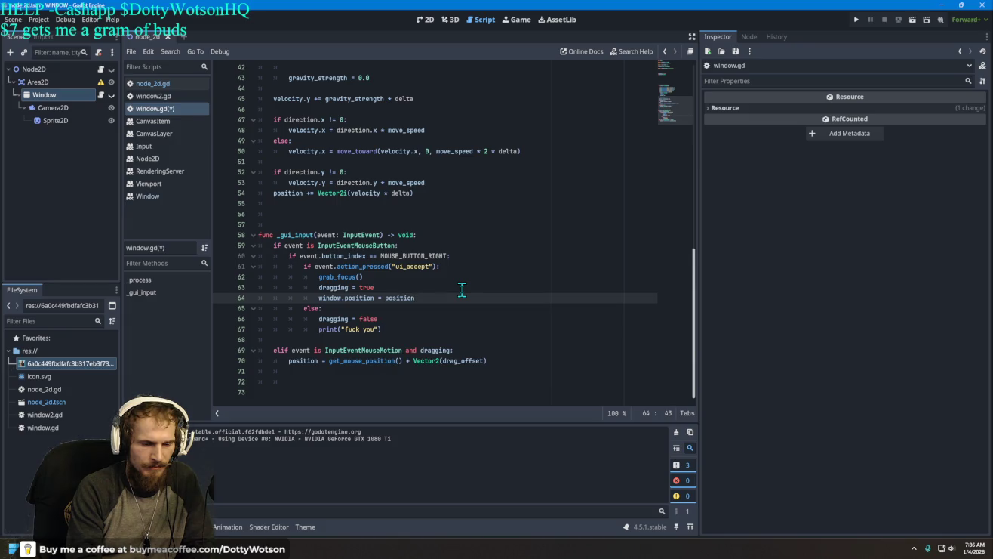
key(BackSpace)
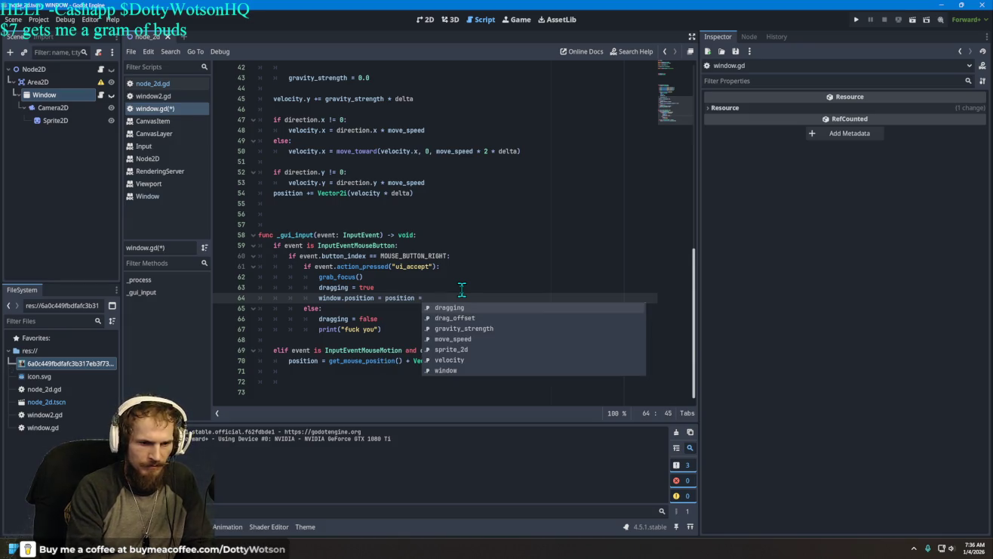
text(+ dra)
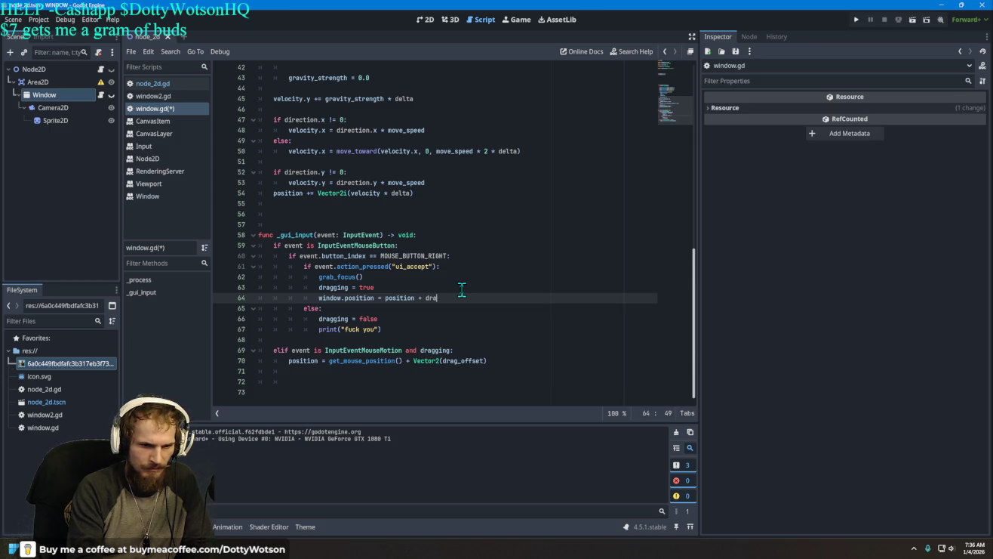
key(Down)
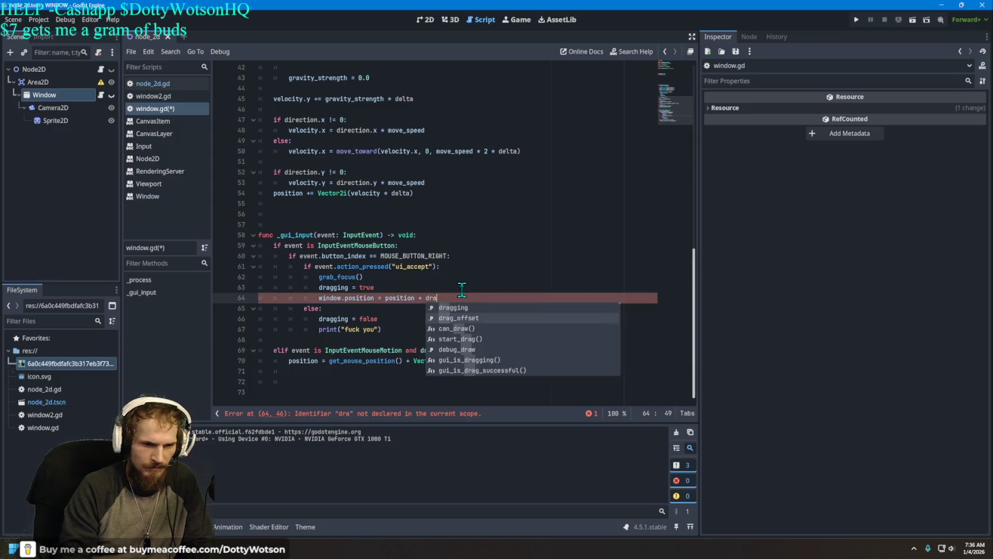
key(Return)
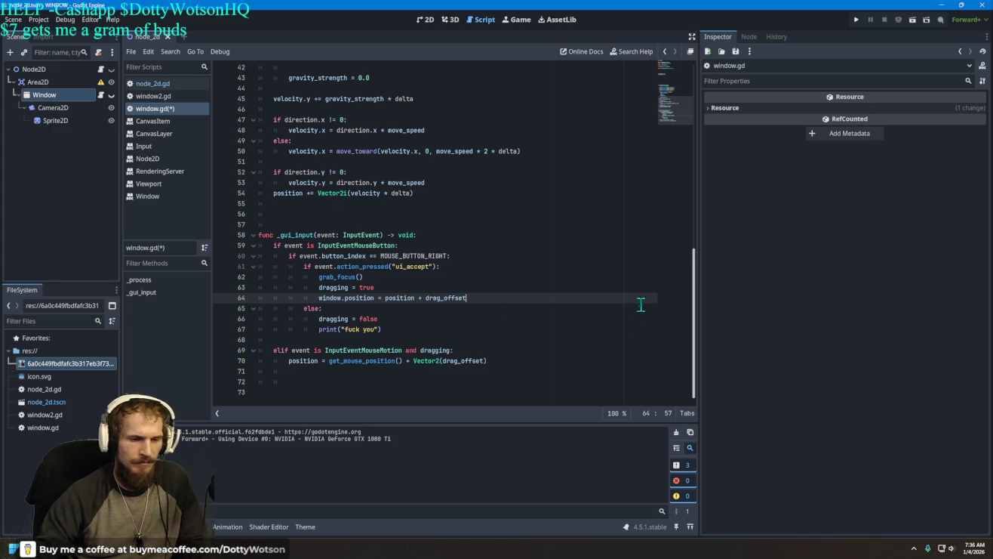
Save and run the project, move and resize the cat window, then stop the game
click(858, 19)
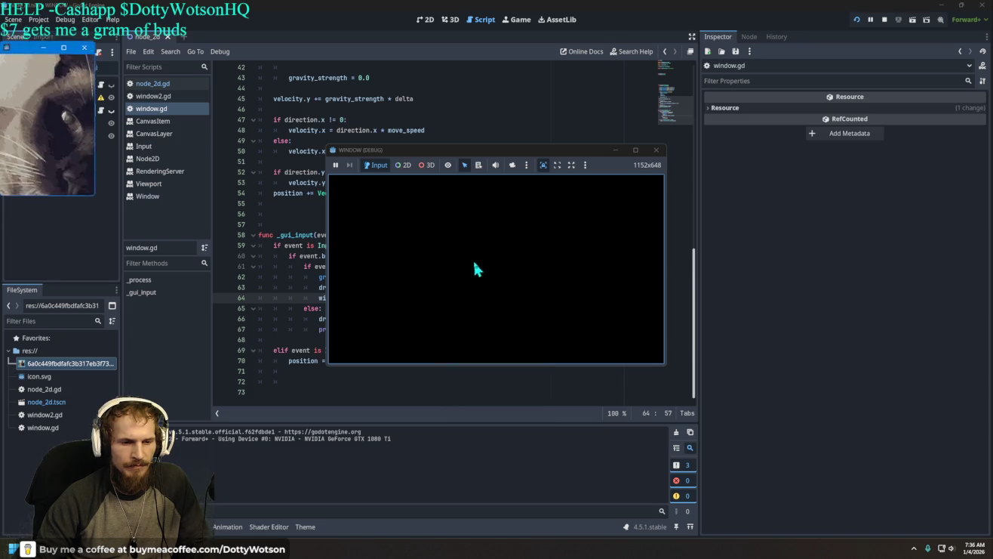
mouse_move(22, 39)
mouse_down()
mouse_move(31, 51)
mouse_move(306, 153)
mouse_move(333, 198)
mouse_move(394, 258)
mouse_move(471, 284)
mouse_move(514, 282)
mouse_move(511, 272)
mouse_move(347, 269)
mouse_move(544, 243)
mouse_move(463, 272)
mouse_up()
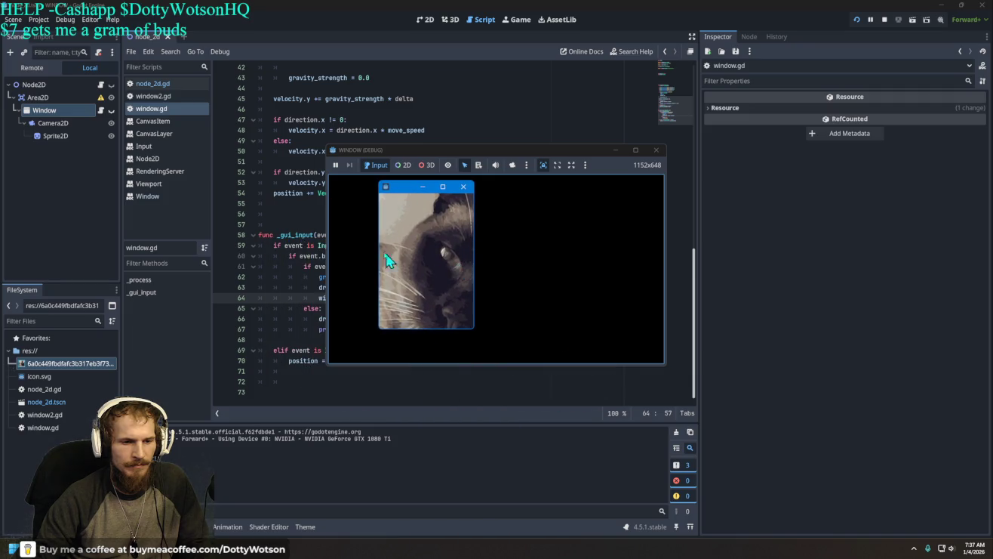
mouse_move(377, 246)
mouse_down()
mouse_move(479, 262)
mouse_move(237, 246)
mouse_move(235, 300)
mouse_move(222, 299)
mouse_move(222, 342)
mouse_move(360, 335)
mouse_up()
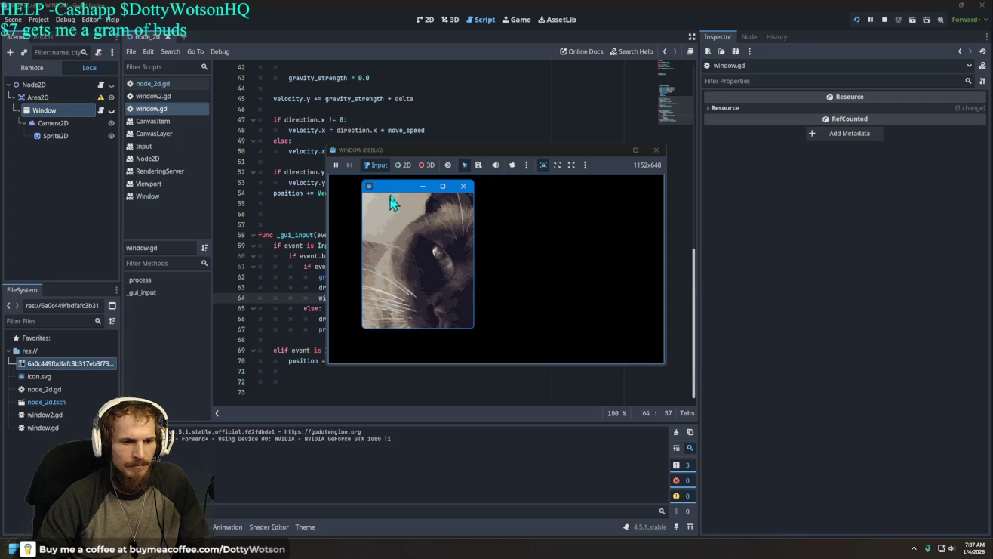
mouse_move(392, 192)
mouse_down()
mouse_move(441, 284)
mouse_move(440, 273)
mouse_move(440, 292)
mouse_up()
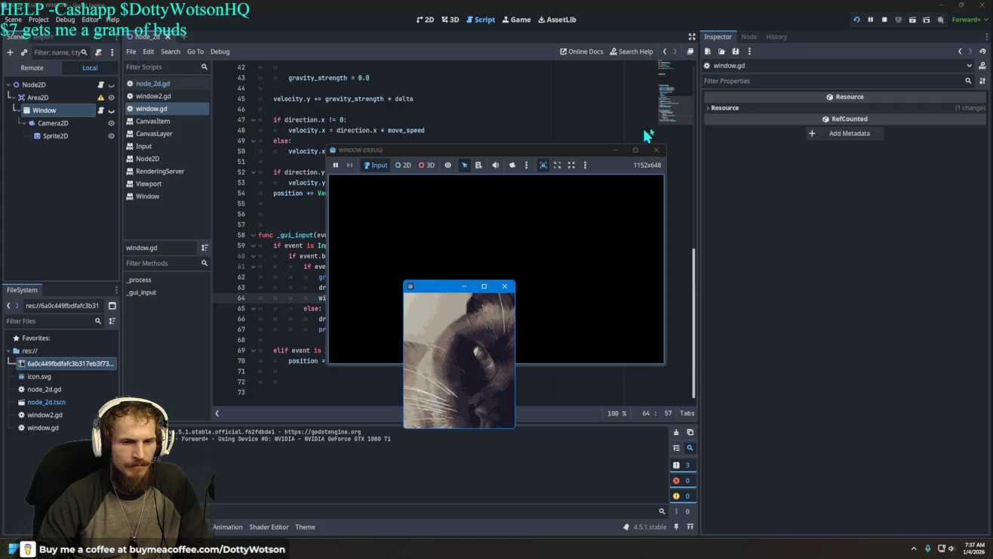
click(657, 151)
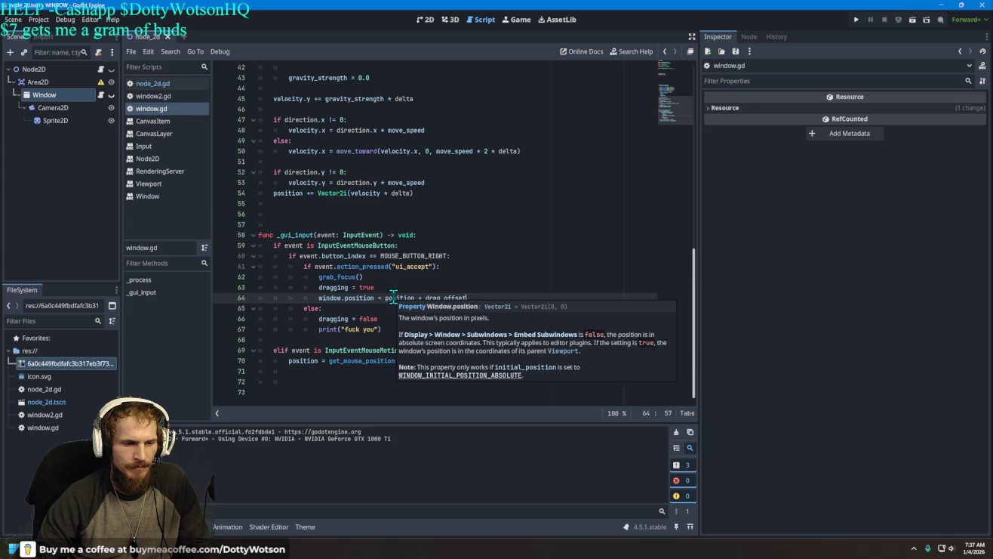
click(47, 83)
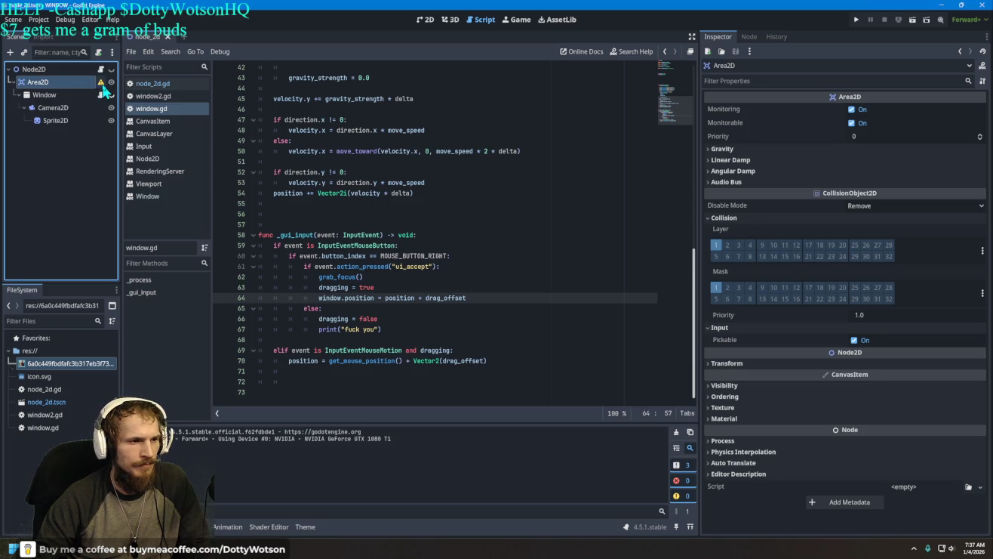
mouse_move(103, 89)
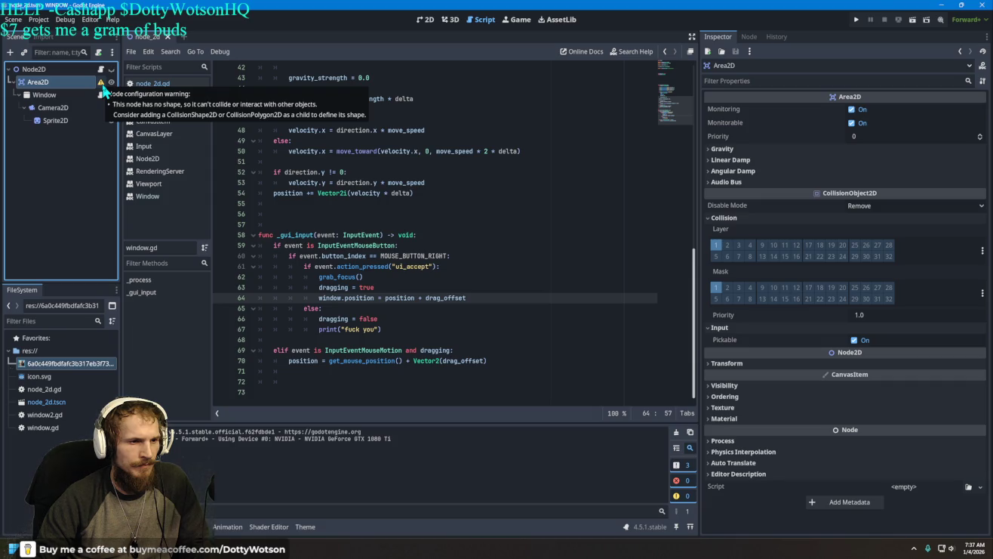
right_click(45, 88)
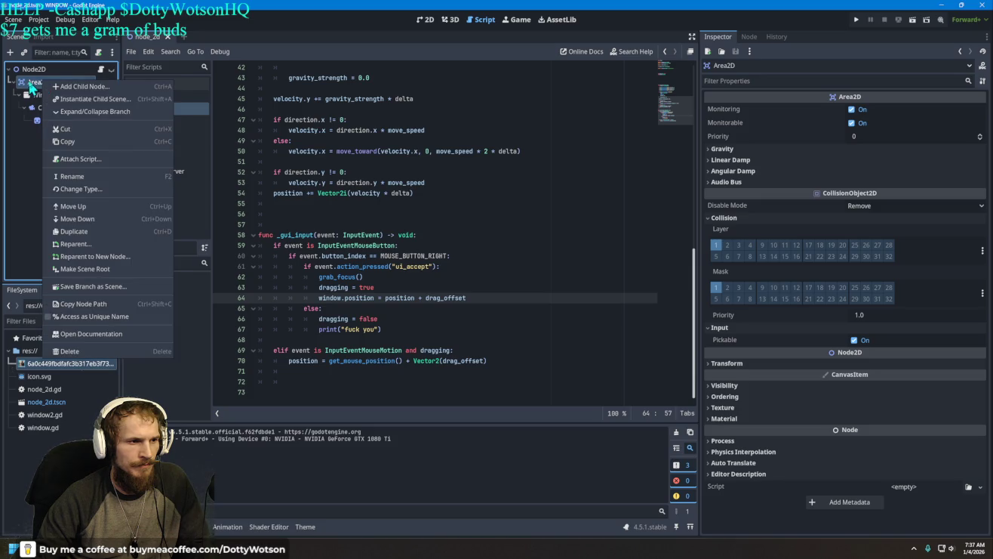
click(31, 85)
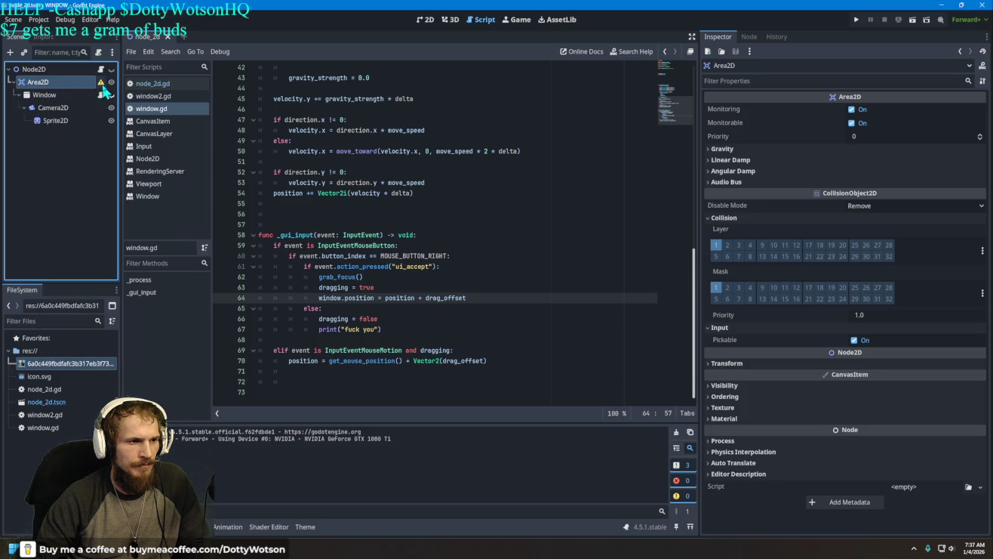
right_click(59, 83)
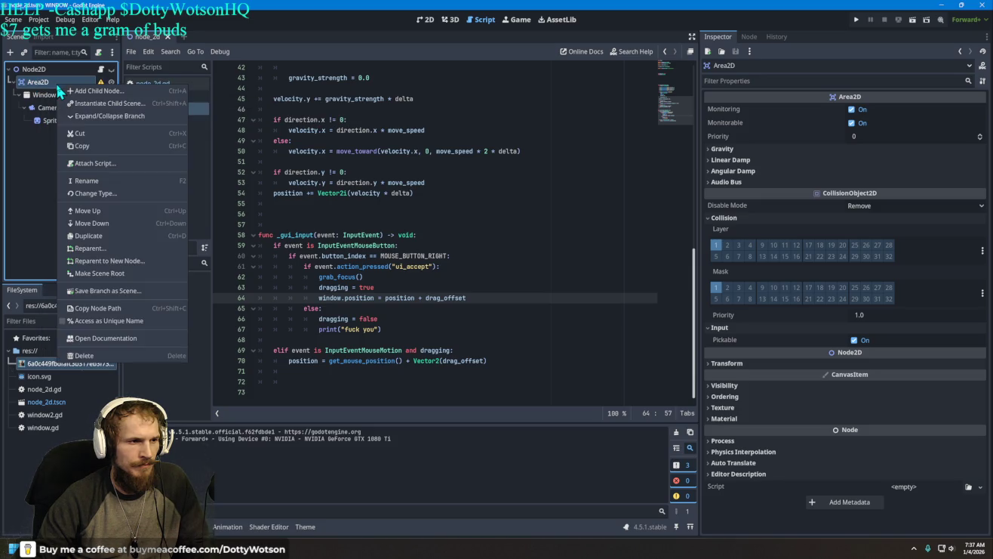
click(111, 95)
text(co)
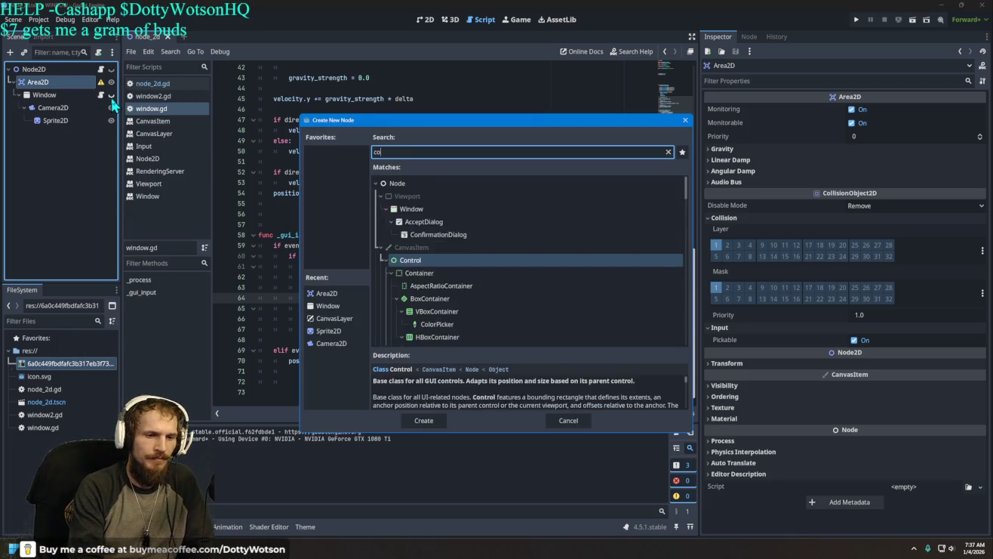
text(li2)
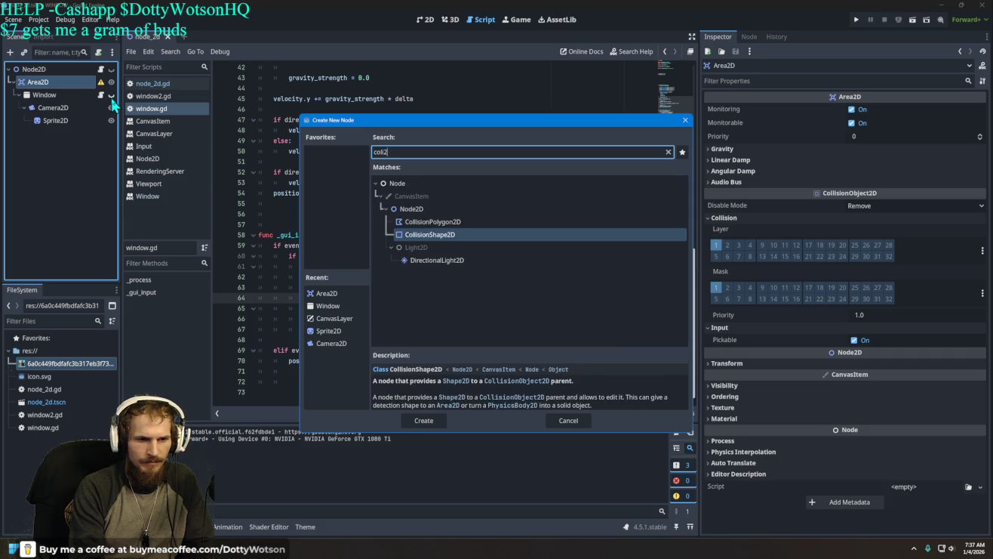
key(Return)
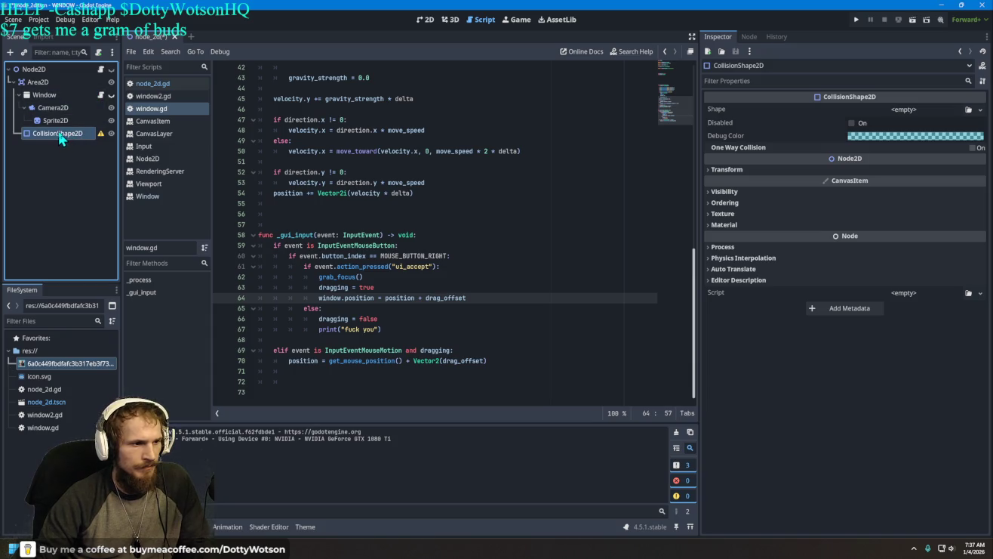
click(40, 83)
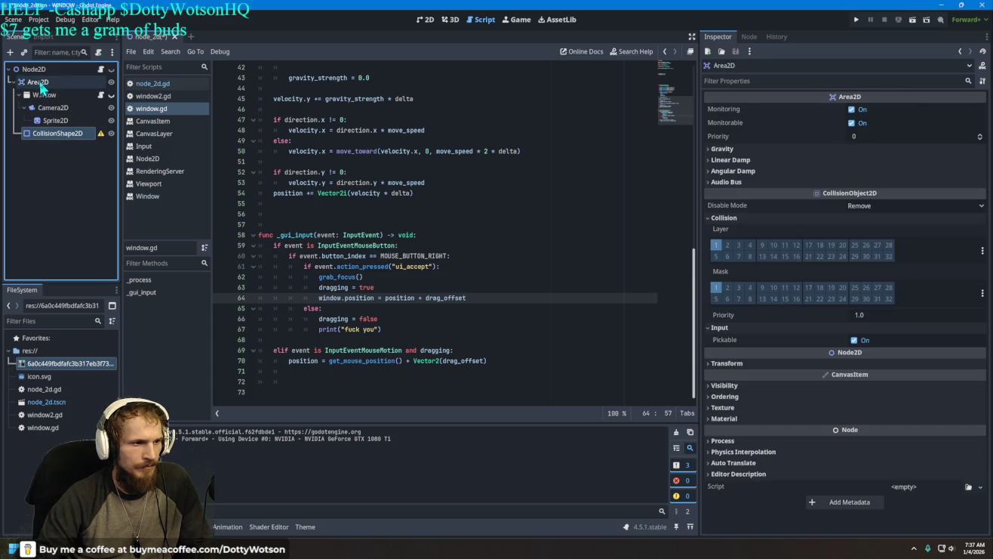
mouse_move(41, 87)
mouse_down()
mouse_move(96, 146)
mouse_move(60, 144)
mouse_move(53, 178)
mouse_up()
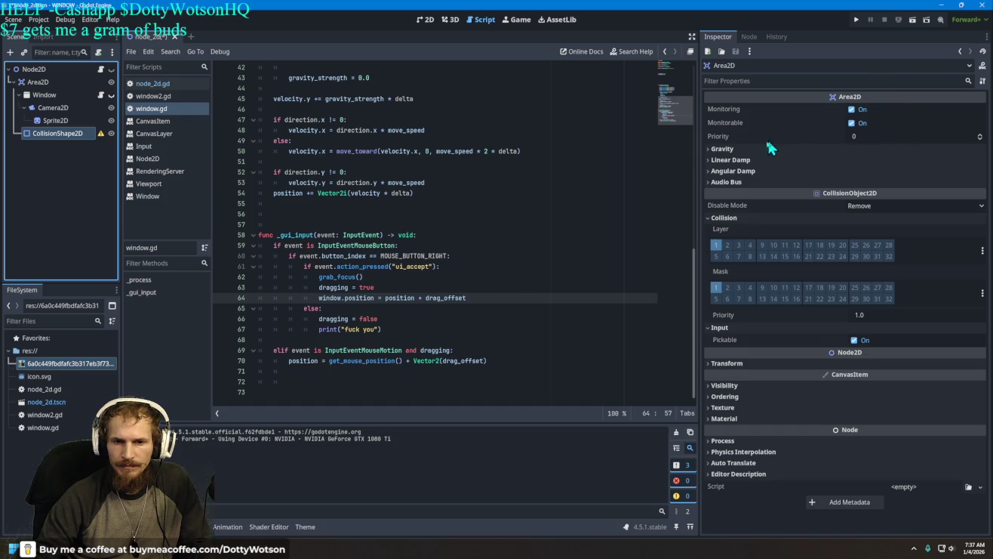
mouse_move(903, 97)
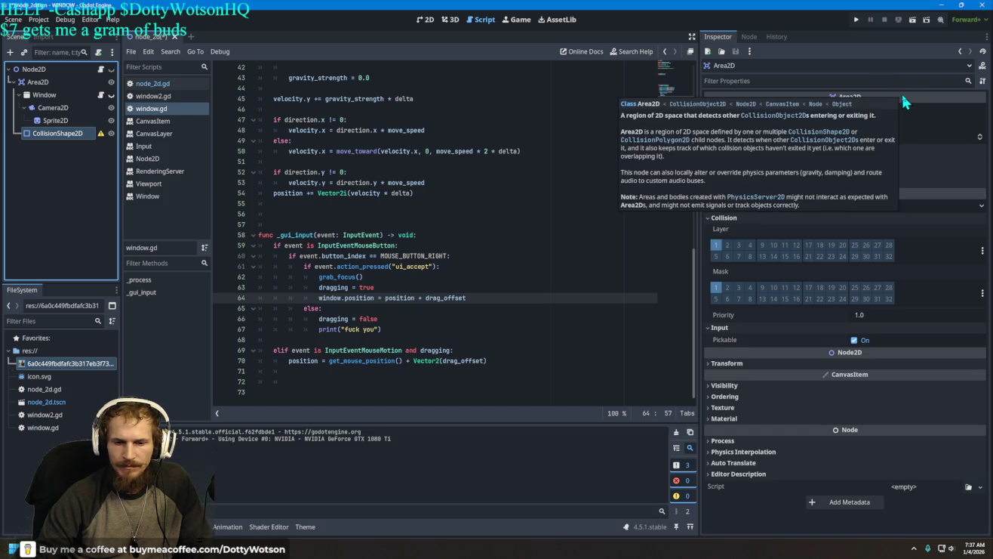
double_click(46, 136)
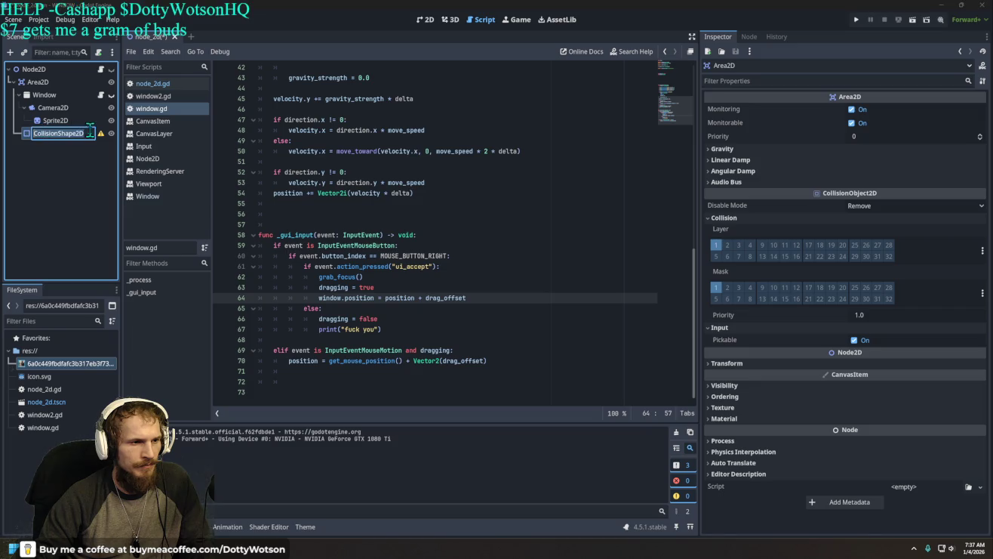
mouse_move(103, 141)
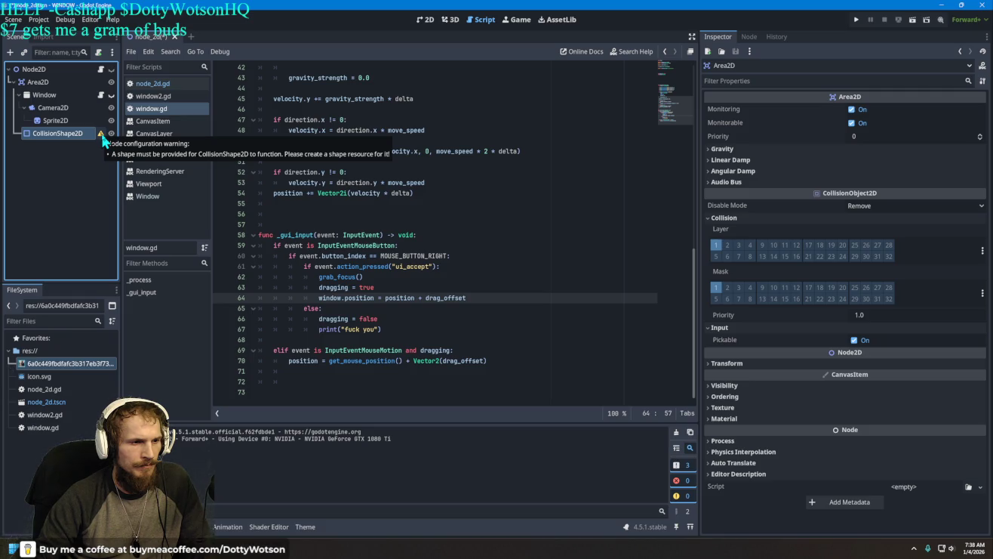
double_click(79, 135)
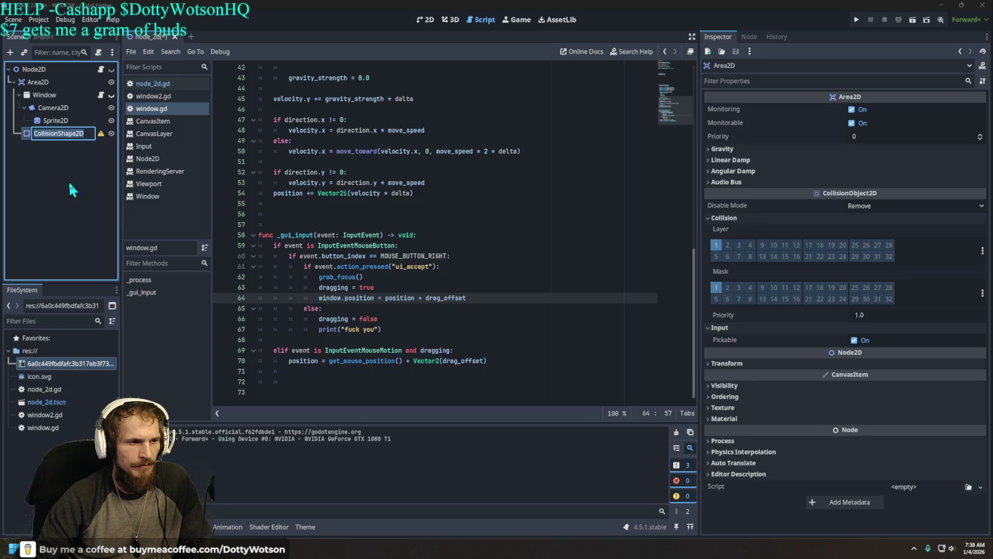
Give the CollisionShape2D node a new RectangleShape2D
click(49, 123)
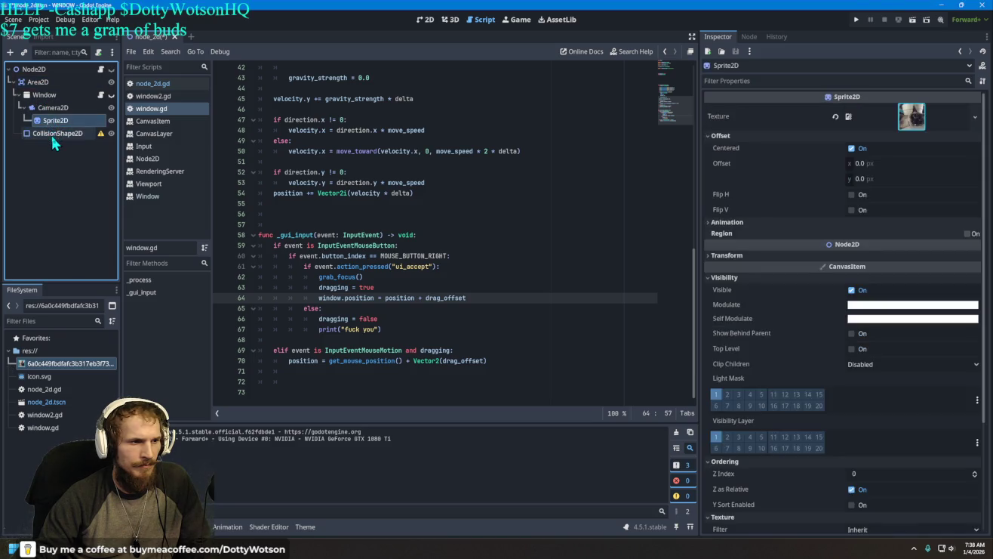
click(50, 134)
click(904, 109)
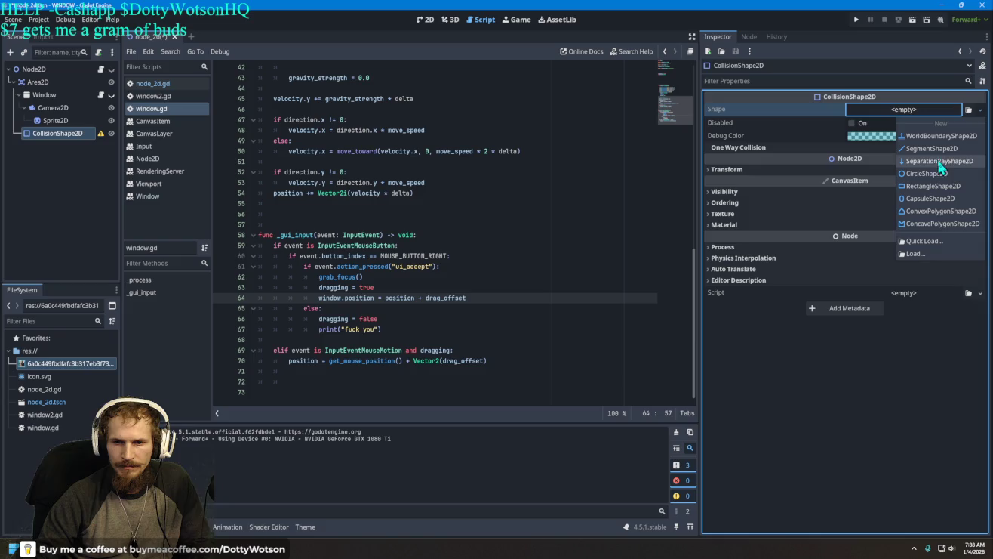
click(929, 187)
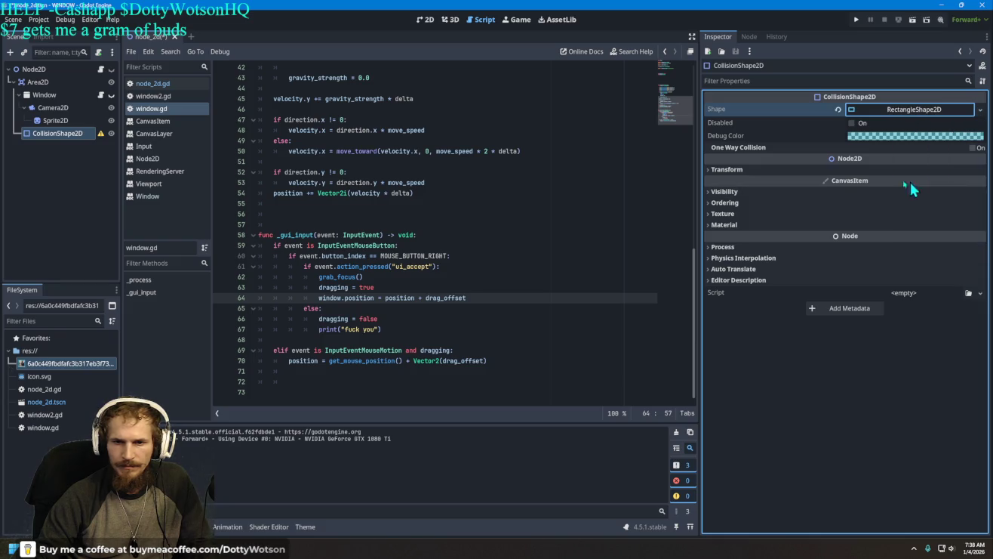
In the 2D view, show the Window and stretch the collision rectangle into a large box
click(425, 20)
mouse_move(483, 215)
mouse_down()
mouse_move(508, 215)
mouse_move(394, 155)
mouse_up()
scroll(457, 221, up, 2)
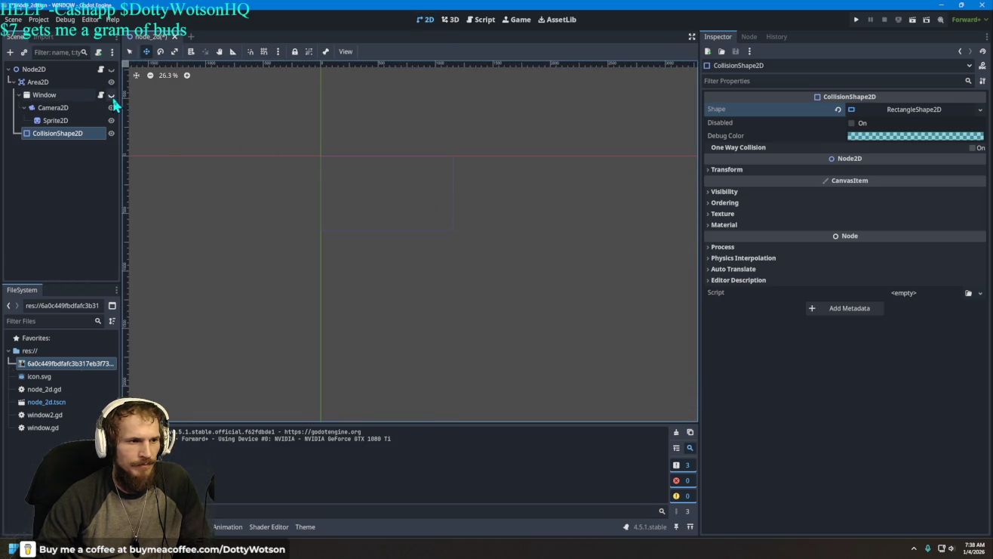
click(112, 95)
scroll(357, 211, up, 2)
scroll(404, 210, up, 2)
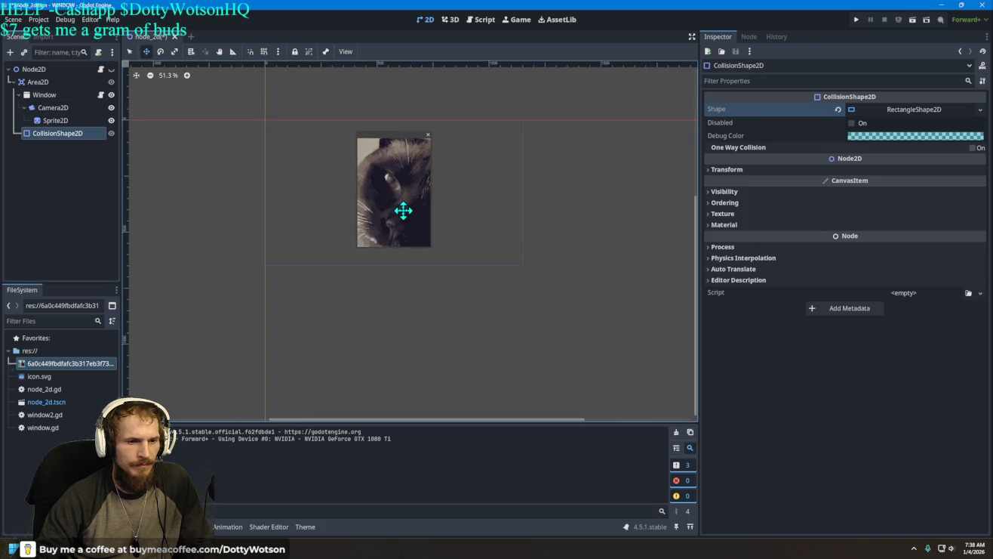
drag(57, 135, 59, 141)
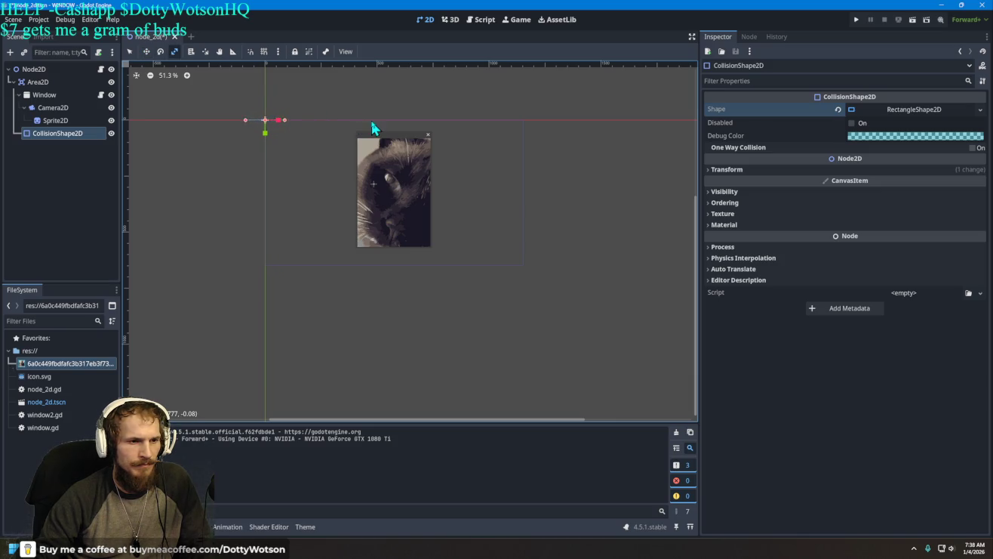
mouse_move(271, 119)
mouse_down()
mouse_move(273, 99)
mouse_move(370, 119)
mouse_move(457, 119)
mouse_up()
mouse_move(322, 120)
mouse_down()
mouse_move(574, 121)
mouse_move(468, 147)
mouse_move(463, 129)
mouse_move(464, 155)
mouse_move(450, 110)
mouse_move(473, 151)
mouse_move(455, 180)
mouse_up()
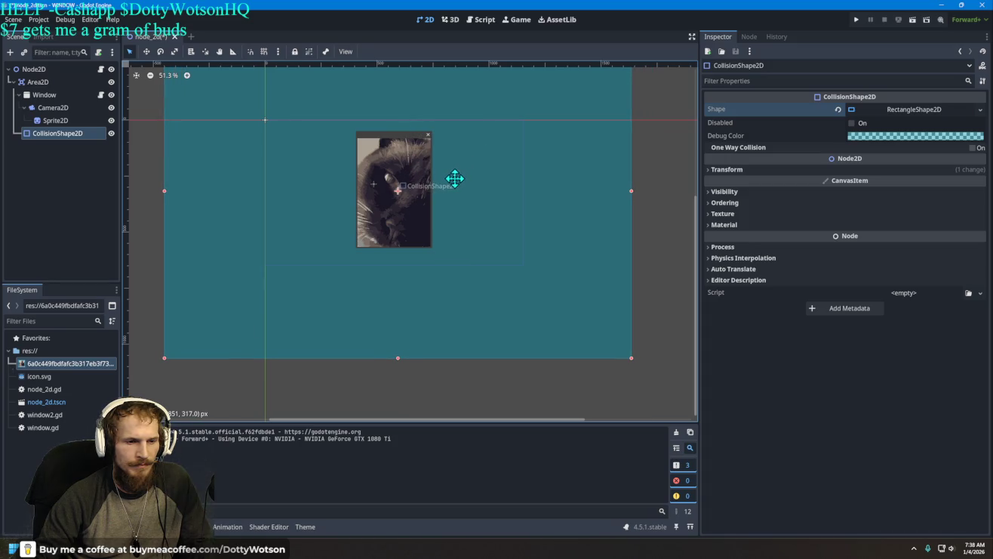
Run the project and drag the collision rectangle lower in the scene
click(855, 20)
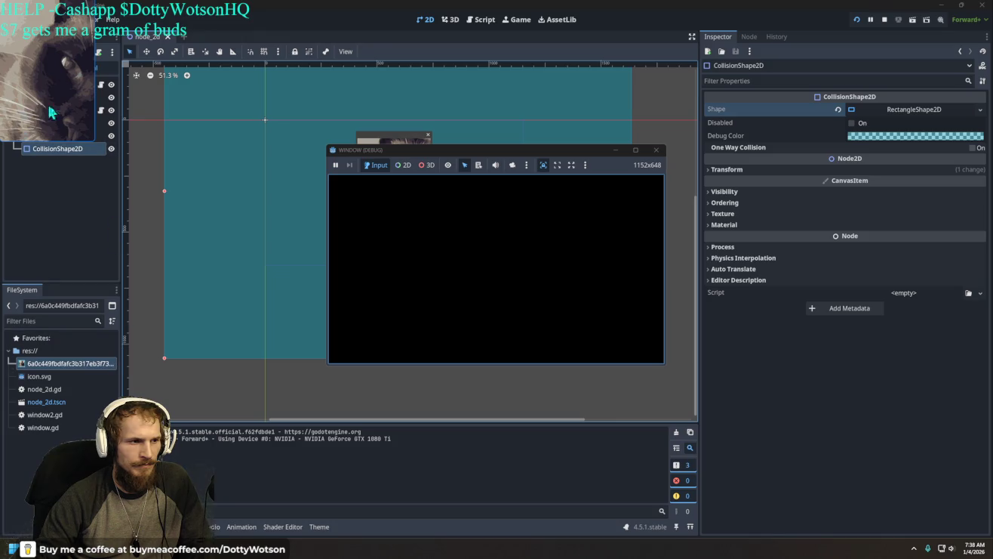
click(83, 117)
mouse_move(181, 137)
mouse_down()
mouse_move(194, 215)
mouse_move(165, 160)
mouse_move(182, 186)
mouse_up()
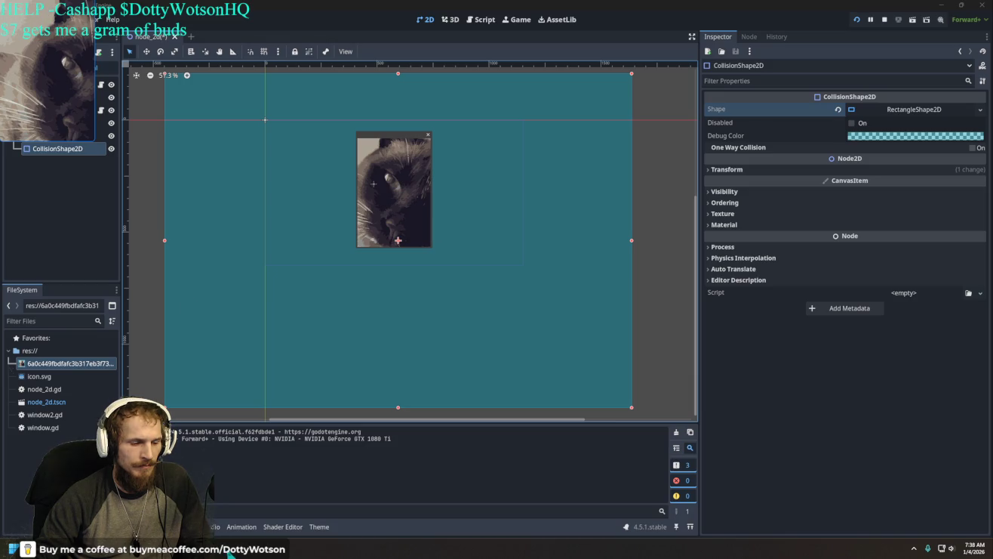
Widen and reposition the cat popup window, then stop the game
mouse_move(220, 549)
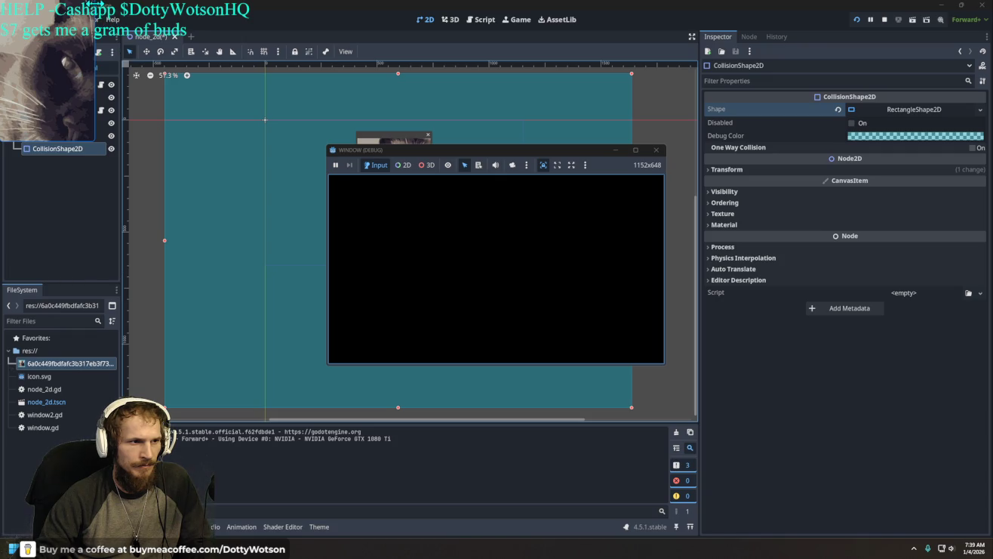
mouse_move(95, 6)
mouse_down()
mouse_move(119, 152)
mouse_move(215, 175)
mouse_up()
mouse_move(42, 9)
mouse_down()
mouse_move(173, 153)
mouse_move(194, 199)
mouse_move(182, 288)
mouse_move(156, 329)
mouse_up()
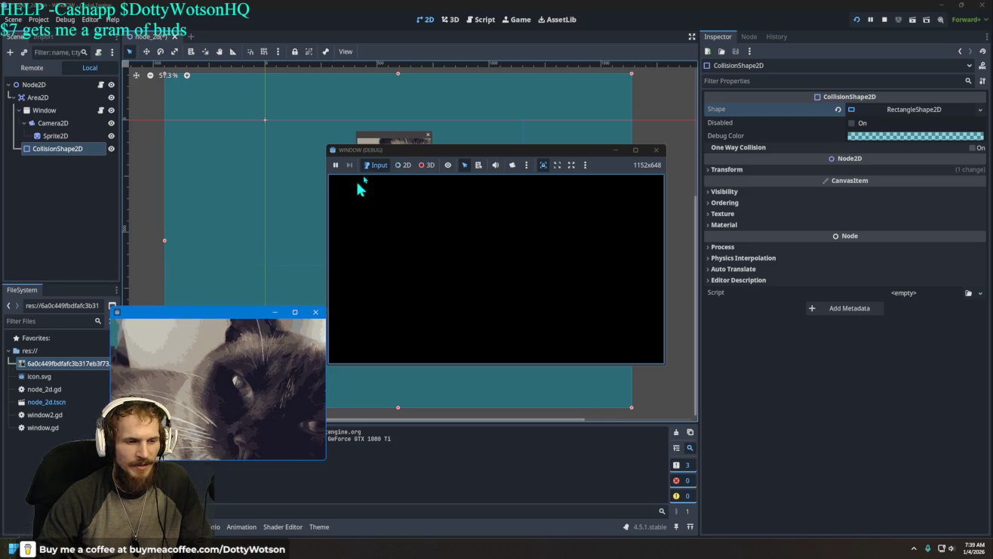
click(656, 150)
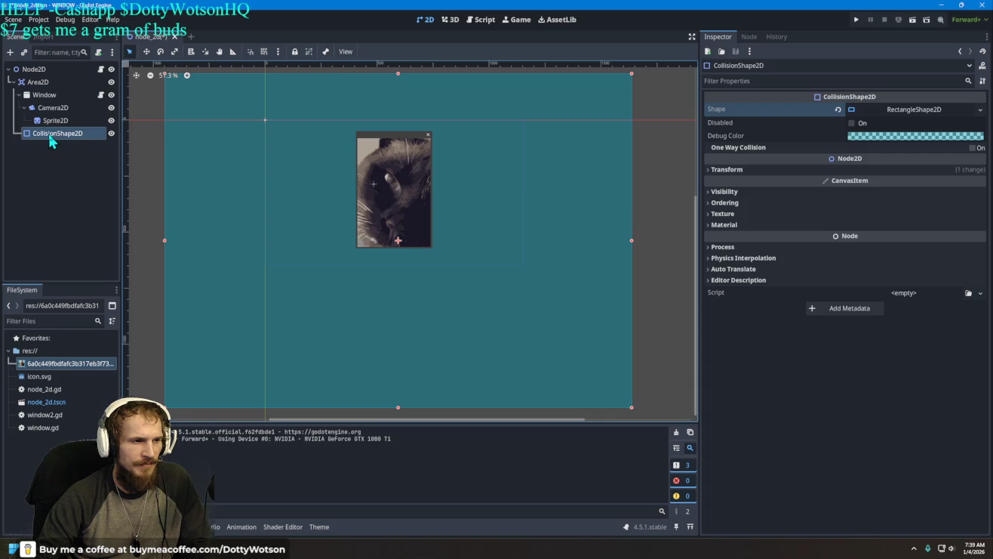
Nest the Window node under CollisionShape2D and run the project
drag(51, 141, 47, 83)
mouse_move(53, 133)
mouse_down()
mouse_move(44, 85)
mouse_move(38, 106)
mouse_move(48, 98)
mouse_up()
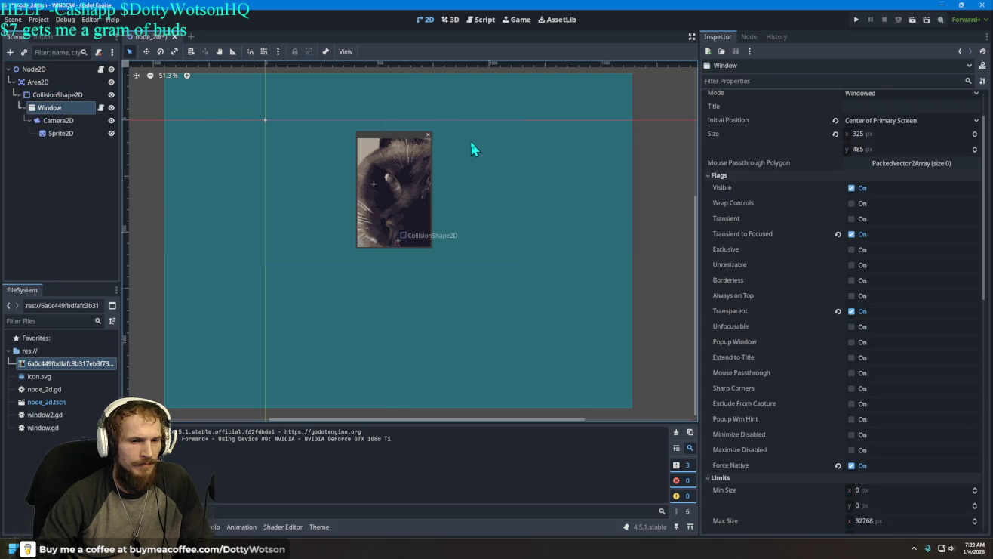
click(856, 19)
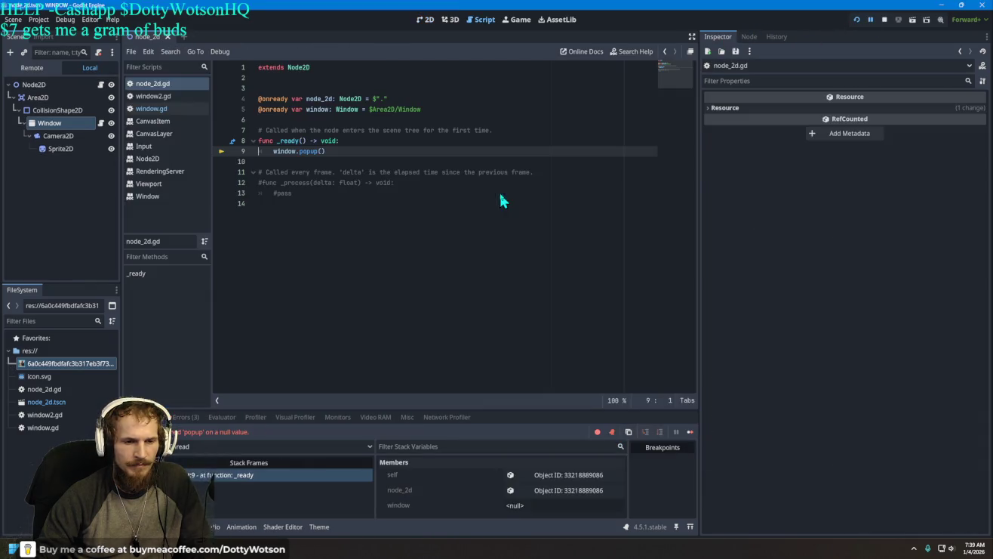
Replace node_2d.gd's window reference with $Area2D/CollisionShape2D/Window and rerun the project
mouse_move(49, 123)
mouse_down()
mouse_move(283, 152)
mouse_move(271, 129)
mouse_up()
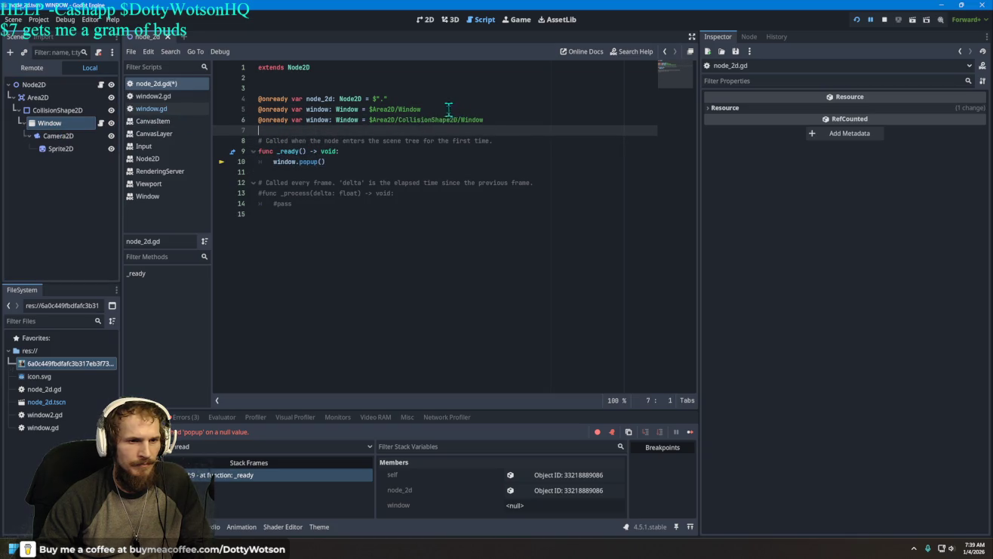
click(243, 112)
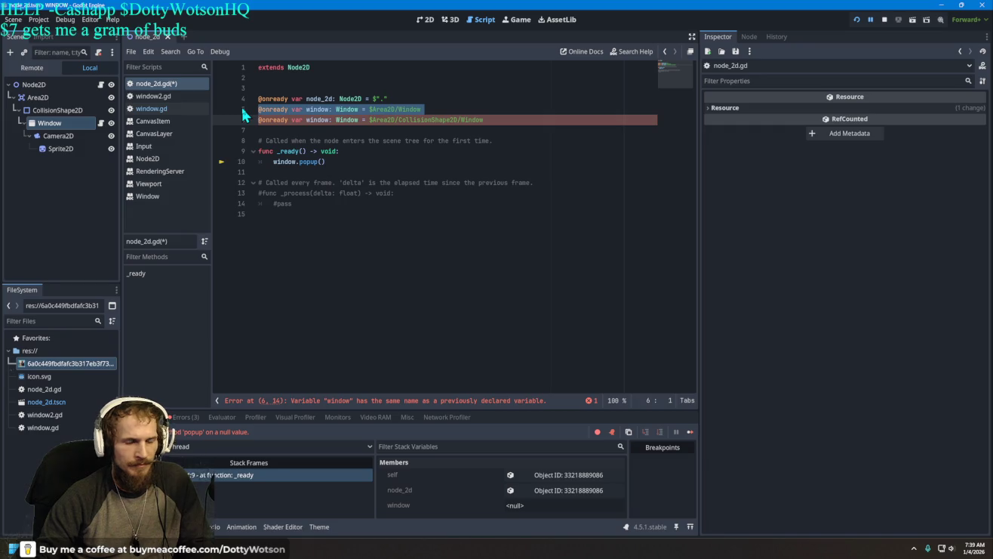
key(BackSpace)
click(865, 21)
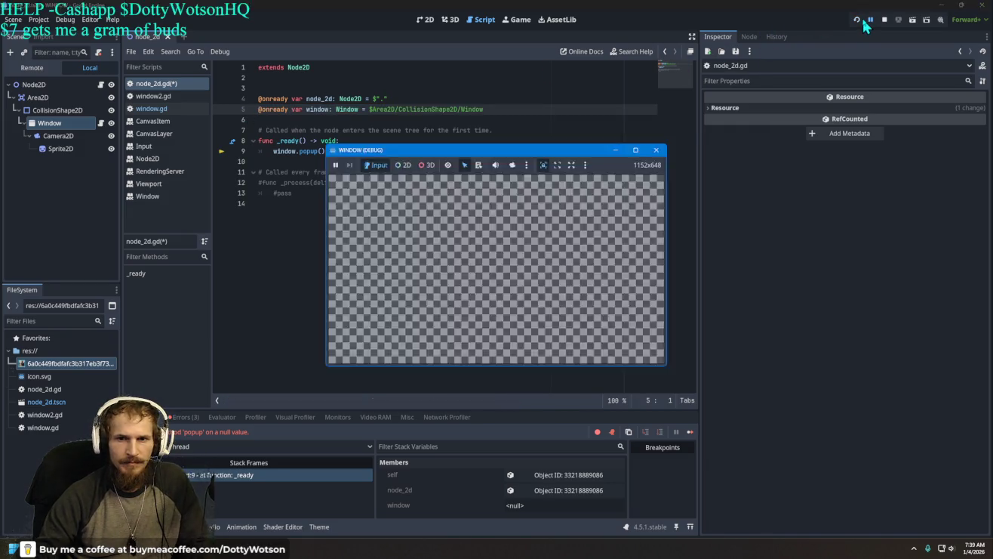
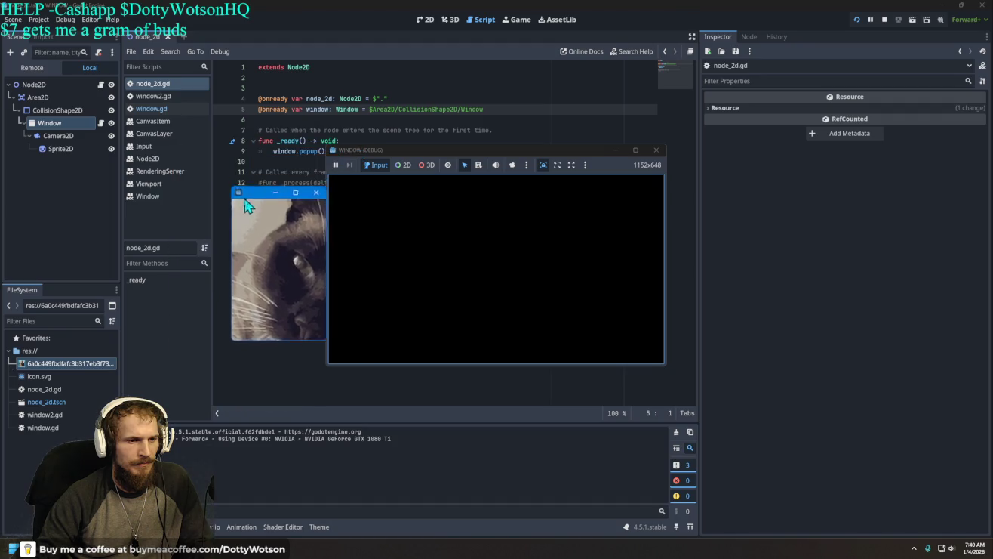
Bring the running game window to the front and move it further right
click(482, 268)
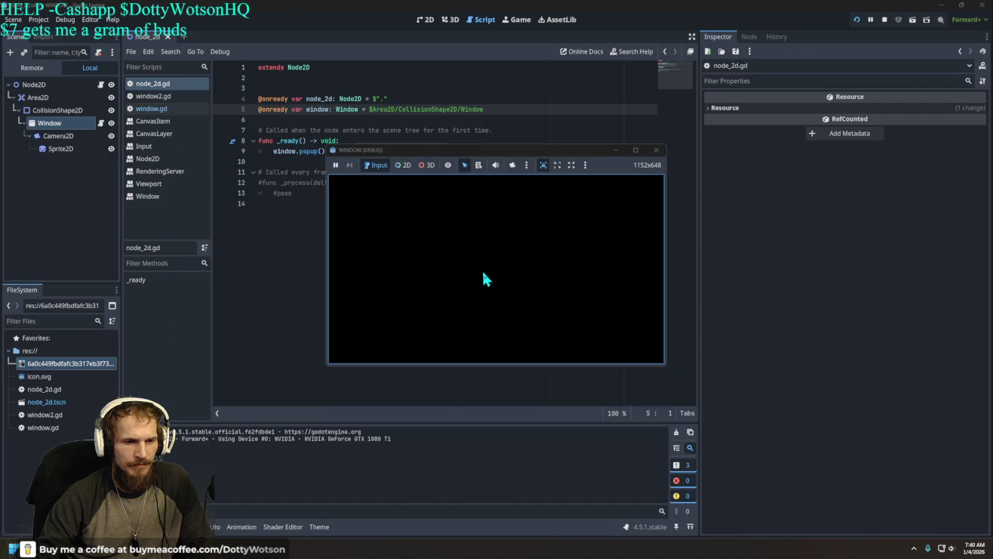
click(518, 158)
drag(518, 158, 694, 164)
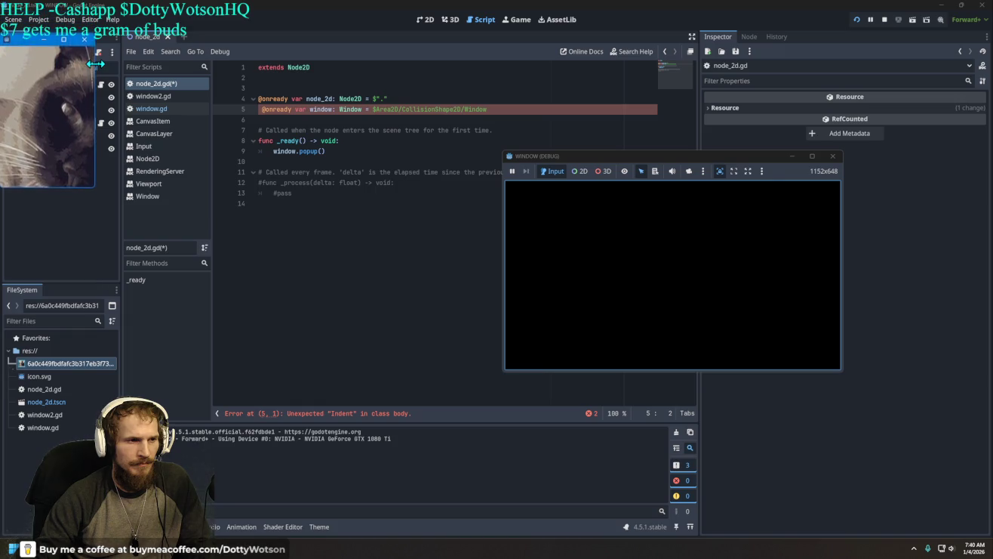
Widen the cat popup, drag it down and to the right, then stop the game
drag(96, 65, 231, 86)
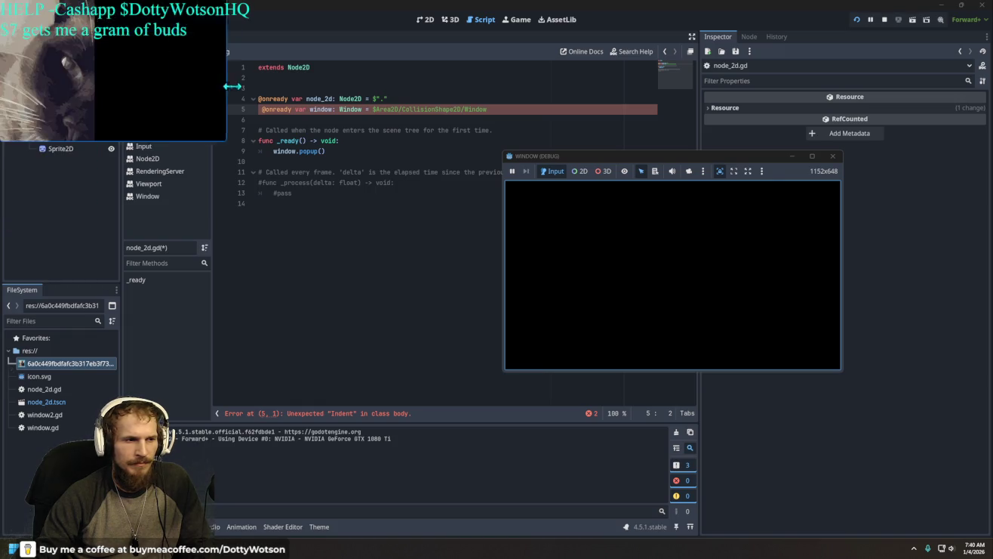
drag(206, 11, 366, 124)
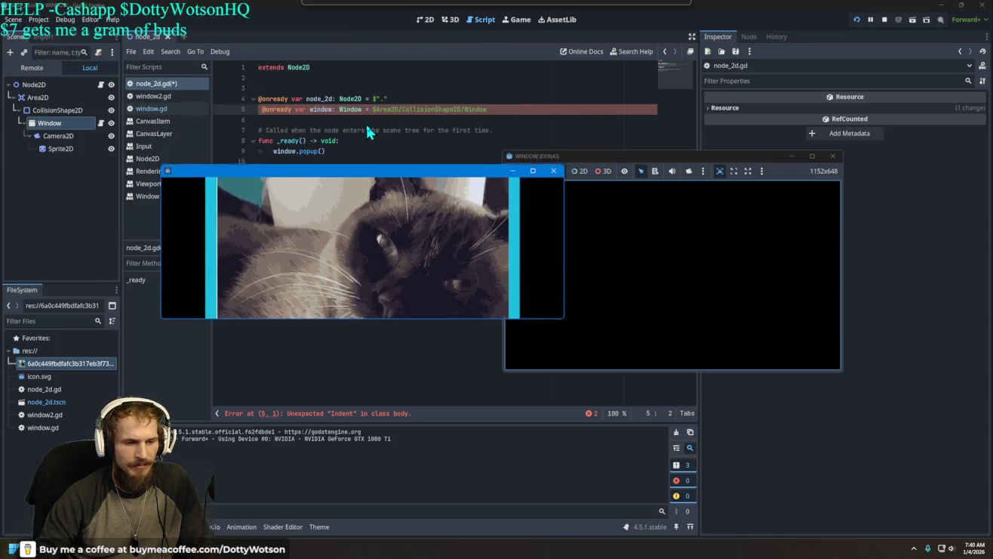
mouse_move(368, 192)
mouse_down()
mouse_move(391, 233)
mouse_move(369, 298)
mouse_move(634, 285)
mouse_move(747, 187)
mouse_up()
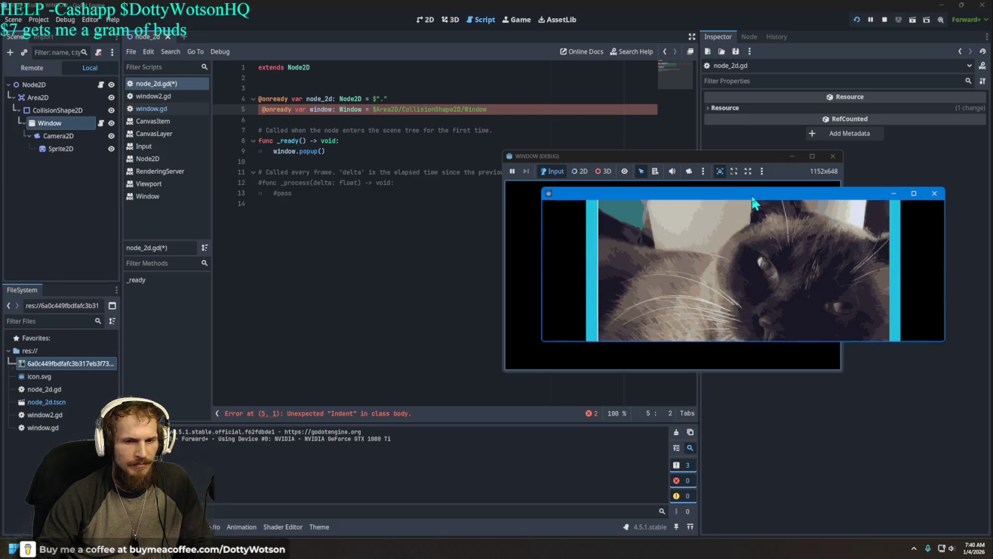
click(832, 156)
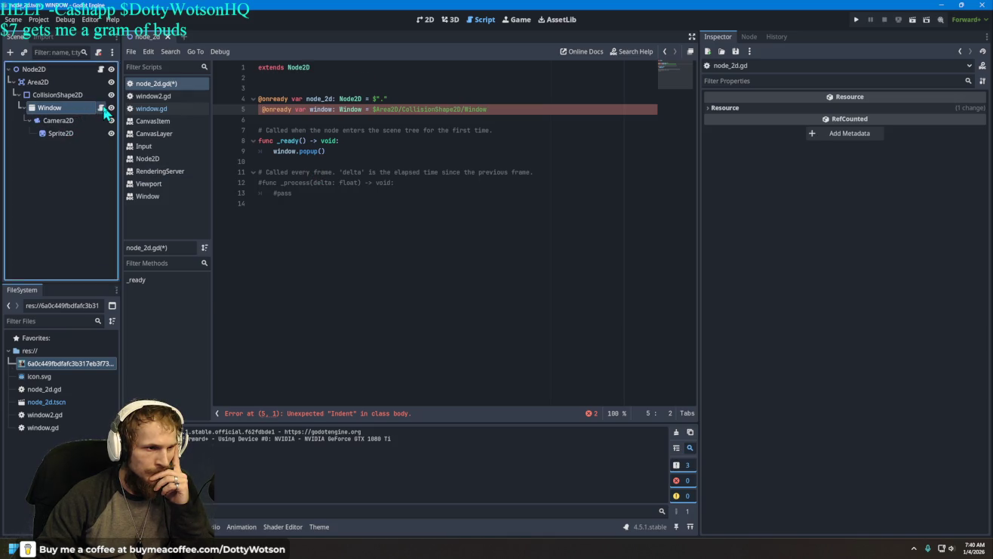
Undo the drag edits in window.gd to restore the position-based drag_offset, then run the project
click(100, 108)
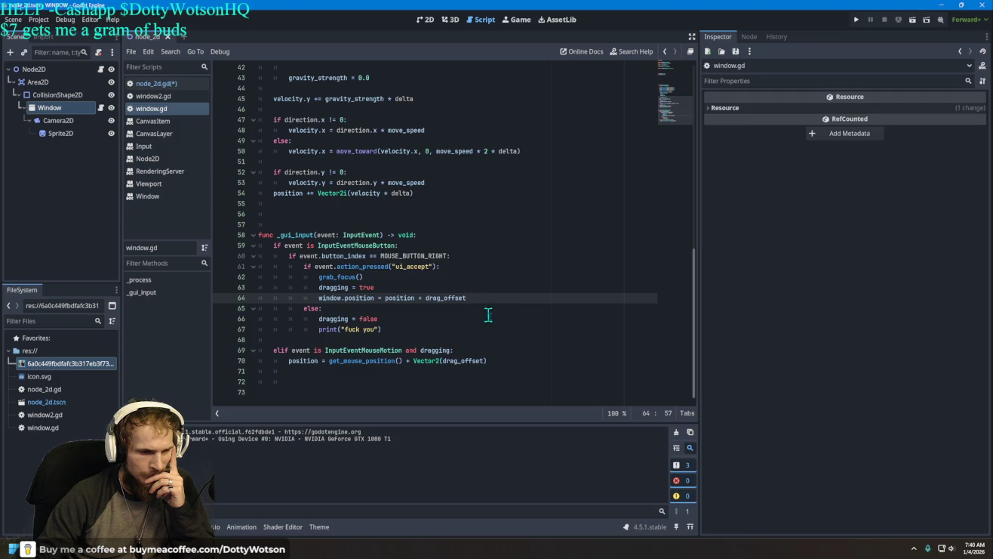
click(497, 329)
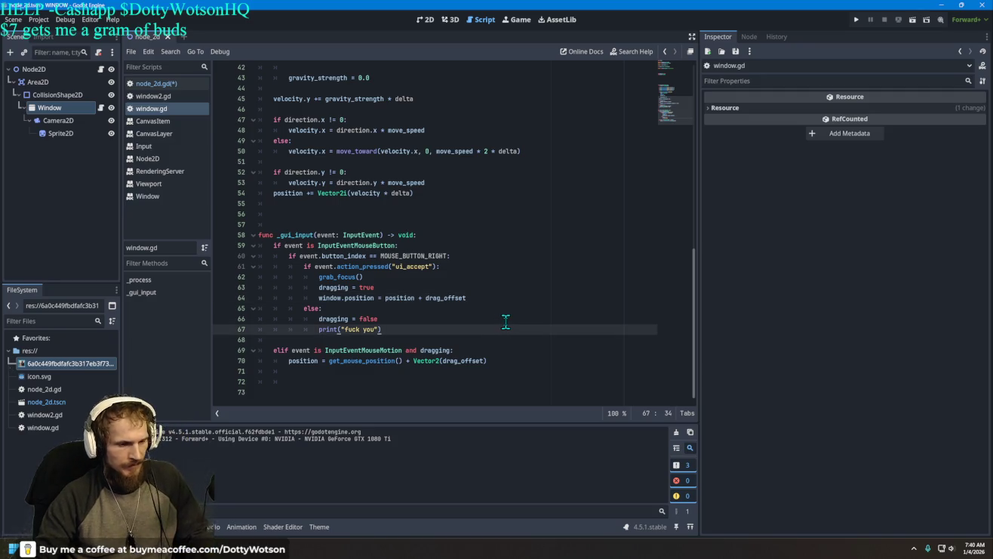
key(ctrl+z)
key(ctrl+z)
key(ctrl+z)
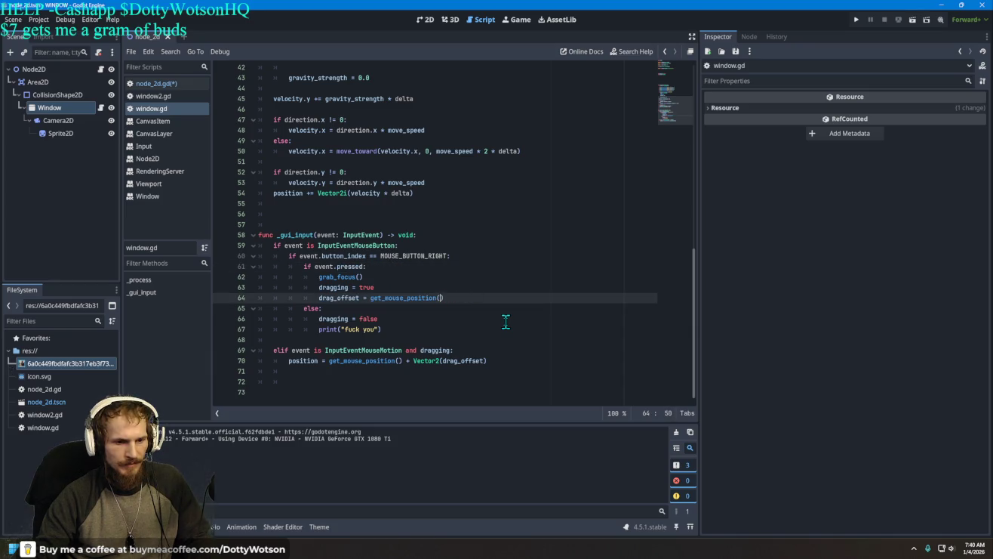
key(ctrl+z)
key(ctrl+z)
key(ctrl+z)
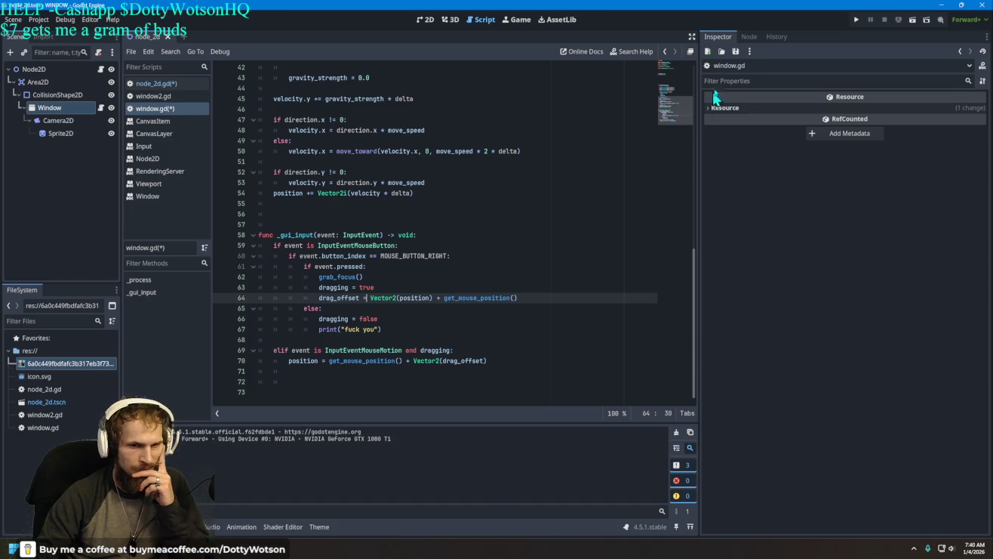
click(855, 21)
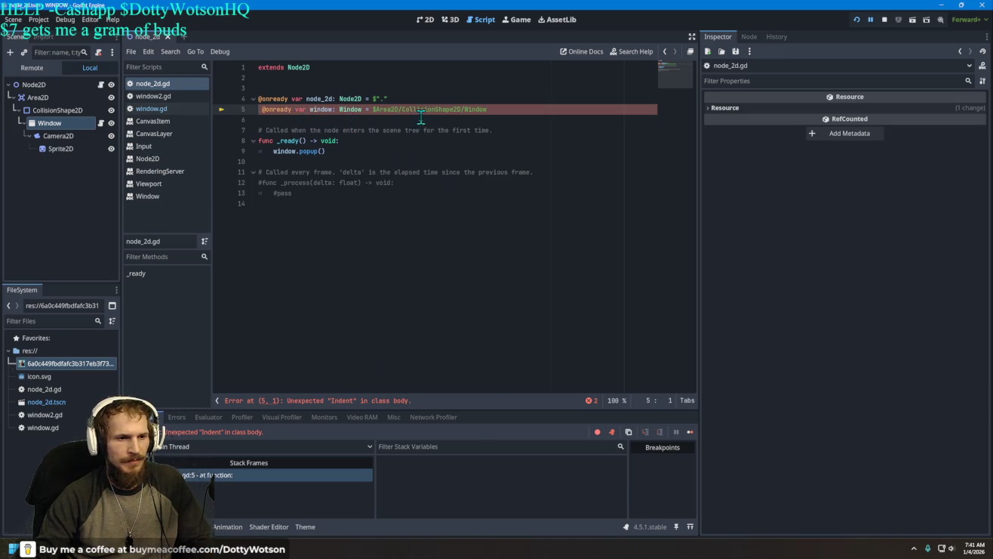
mouse_move(416, 111)
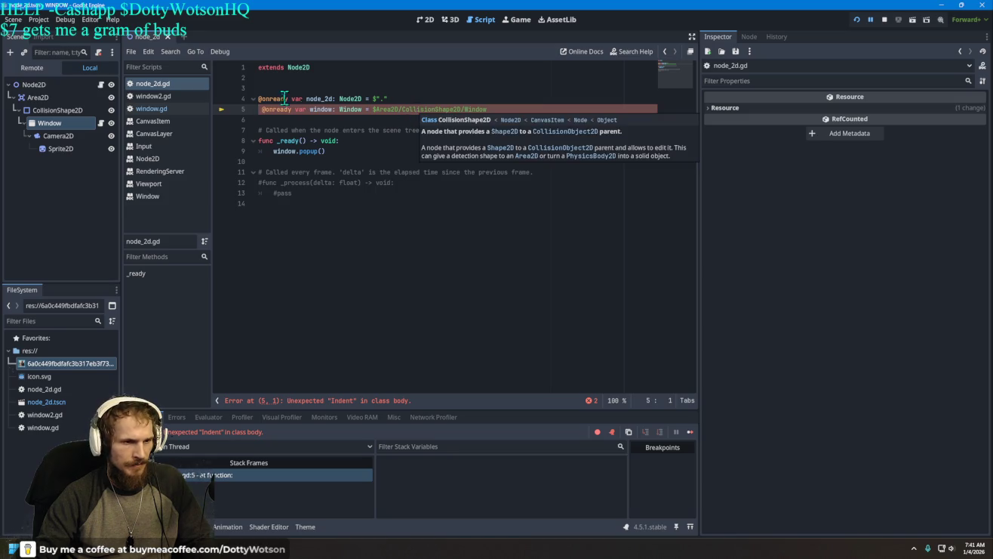
key(BackSpace)
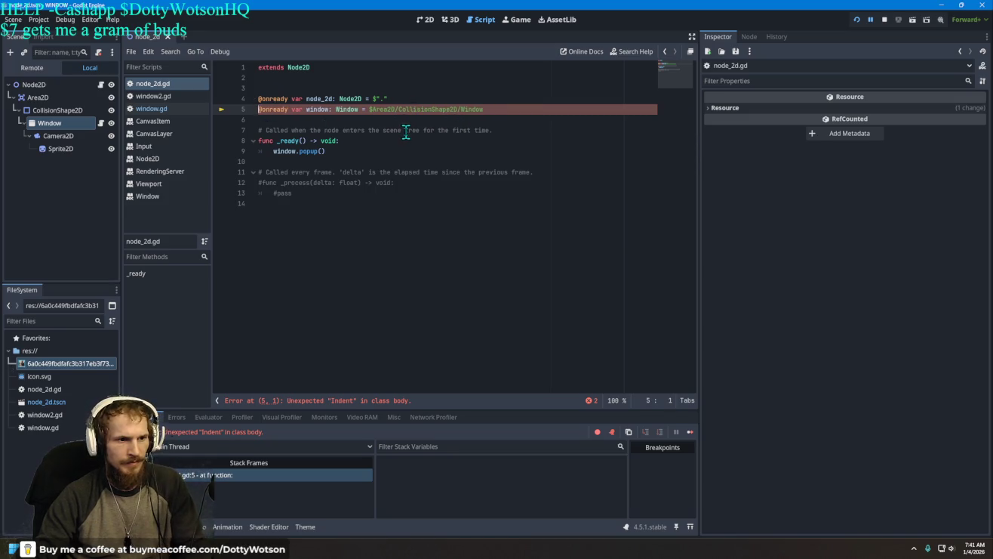
click(857, 20)
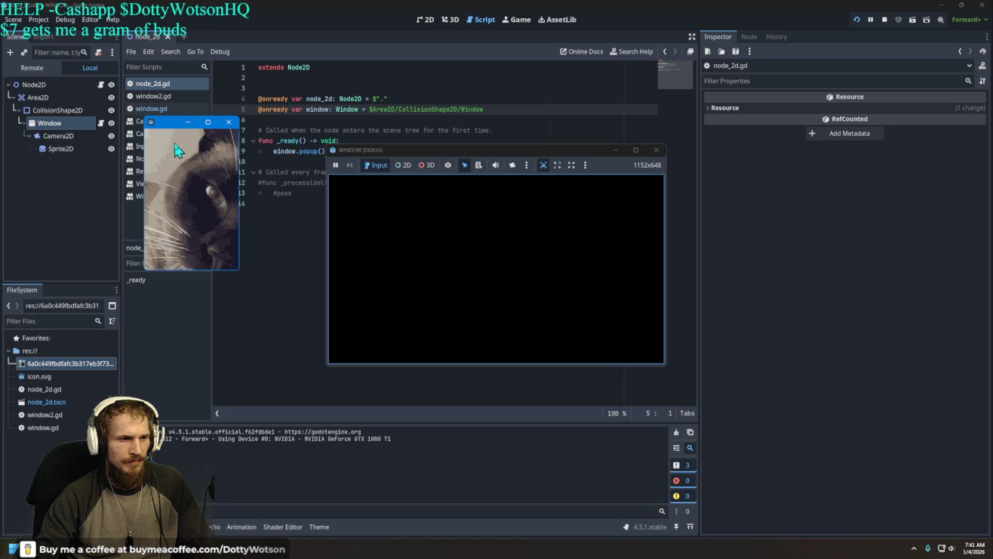
drag(163, 125, 255, 213)
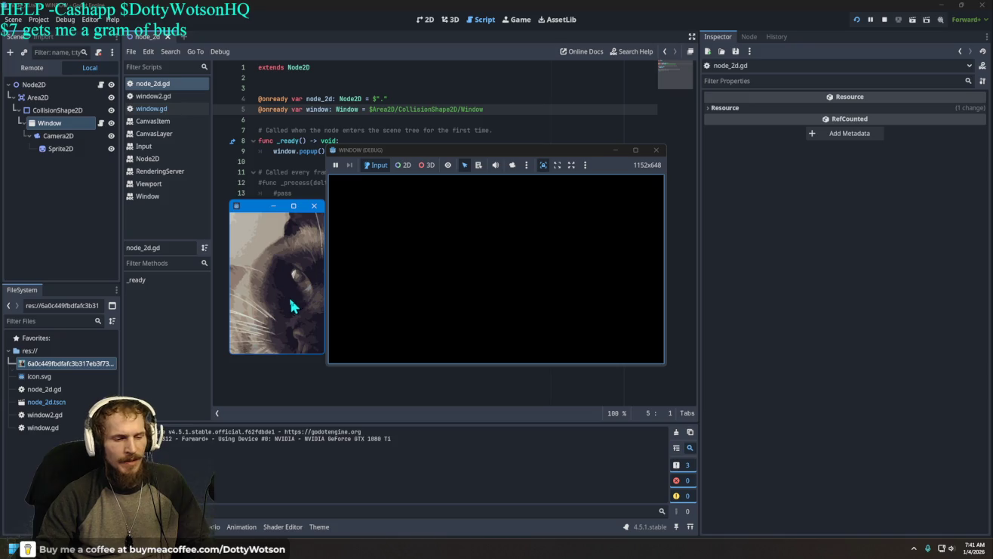
click(656, 150)
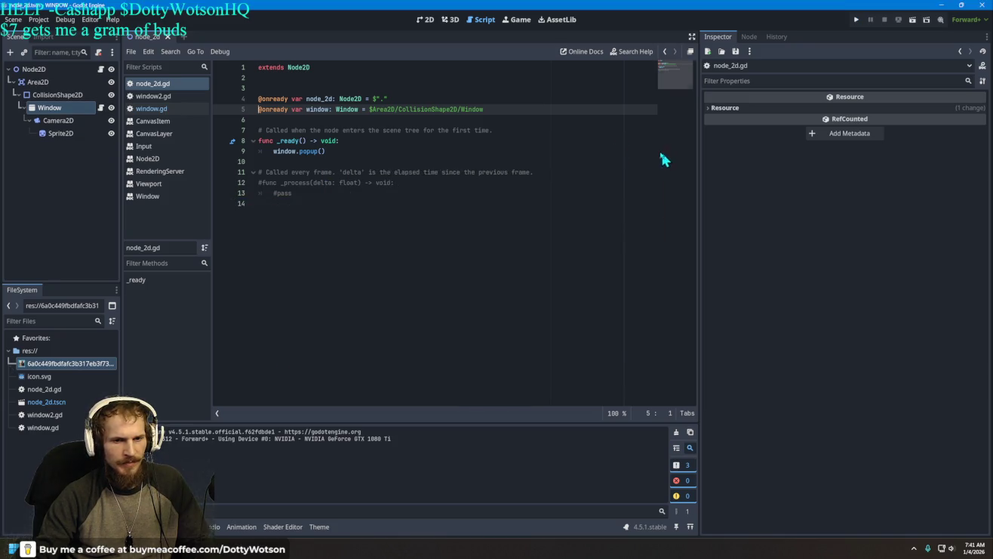
Review window.gd's drag code, relaunch with F5, and switch to the tutorial video in Firefox
click(100, 107)
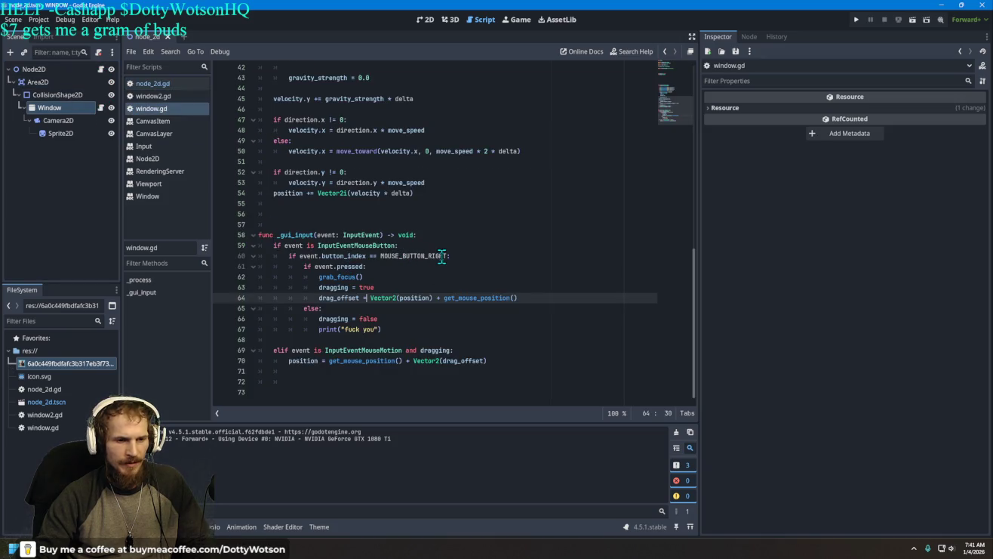
mouse_move(440, 257)
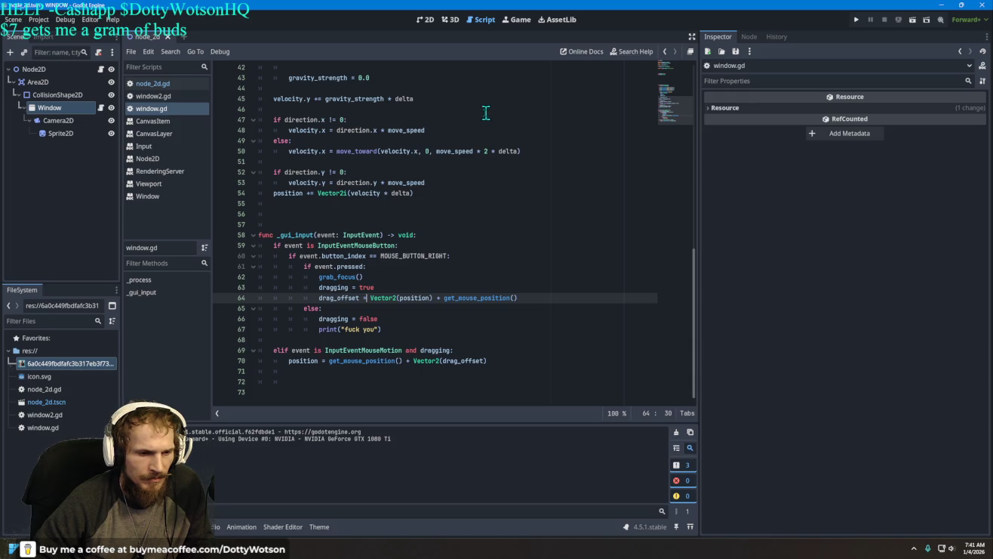
key(F5)
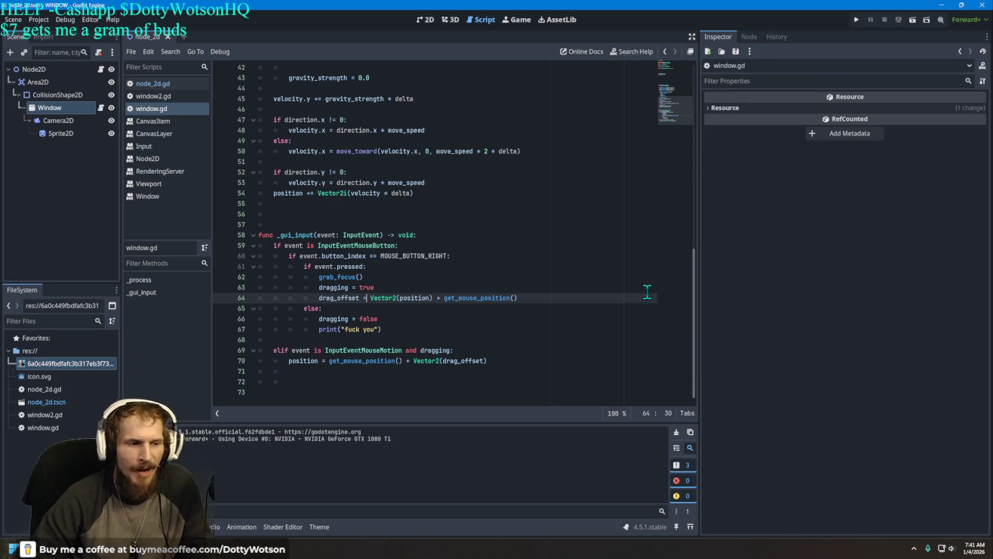
click(941, 4)
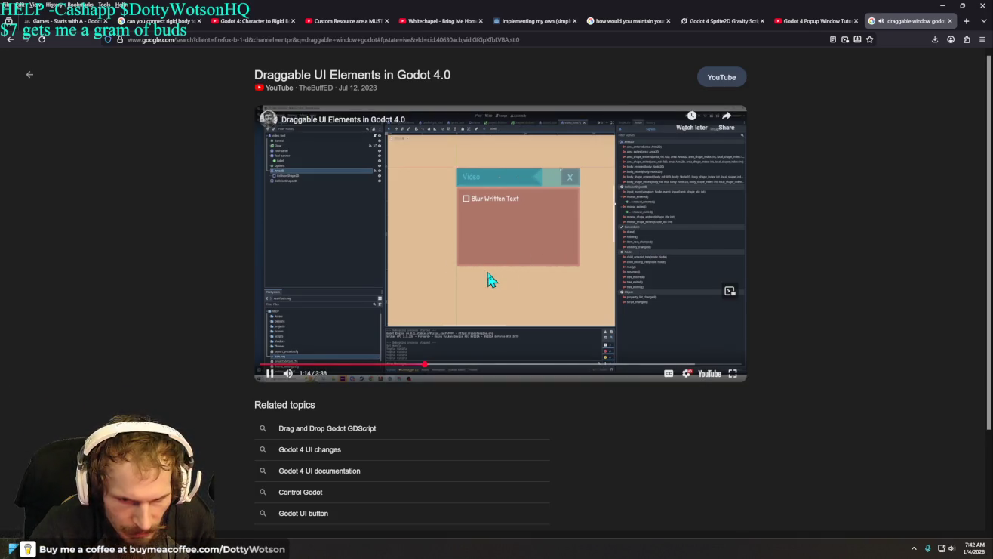
Pause the tutorial video at 1:17 and return to the Godot editor
key(space)
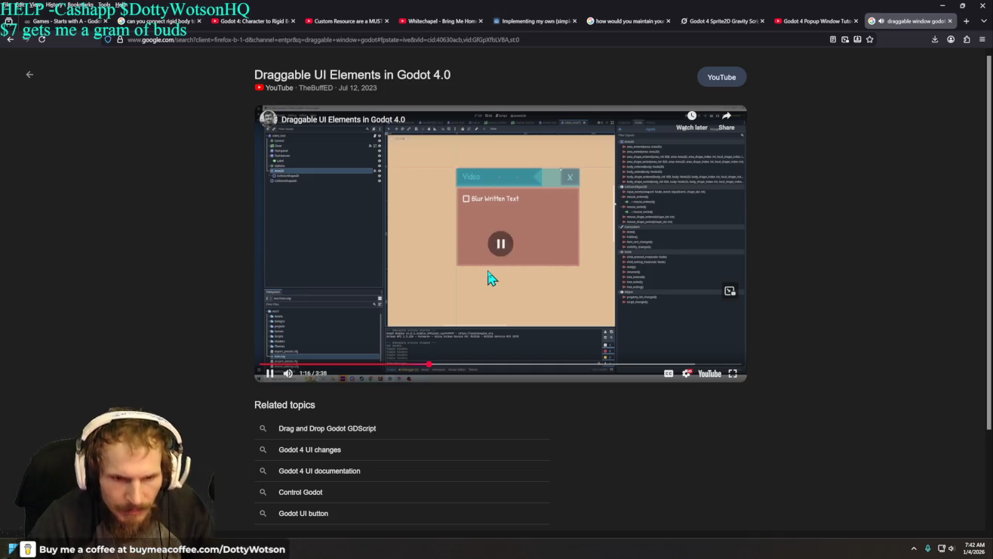
key(alt+Tab)
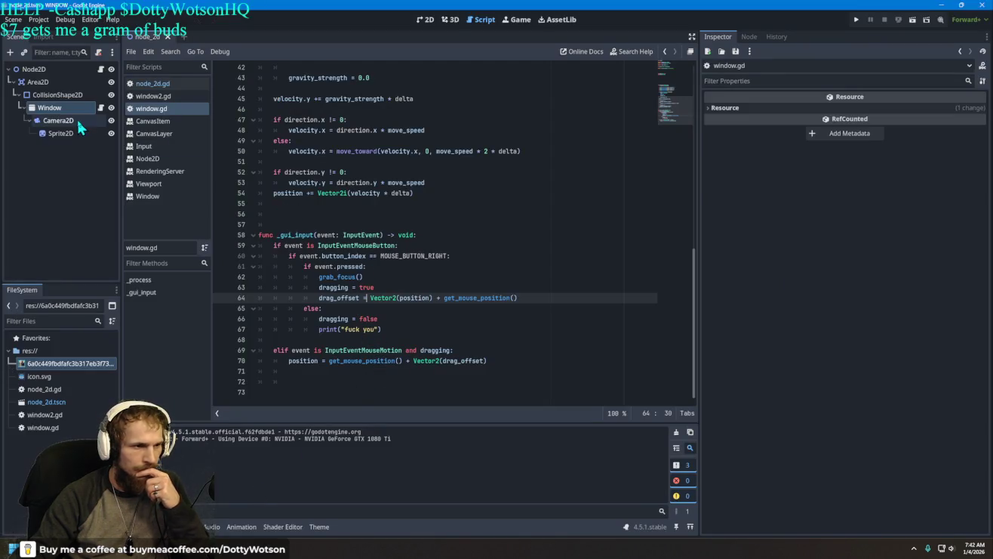
Connect Area2D's body_entered signal to node_2d.gd, then undo the added handler
click(38, 82)
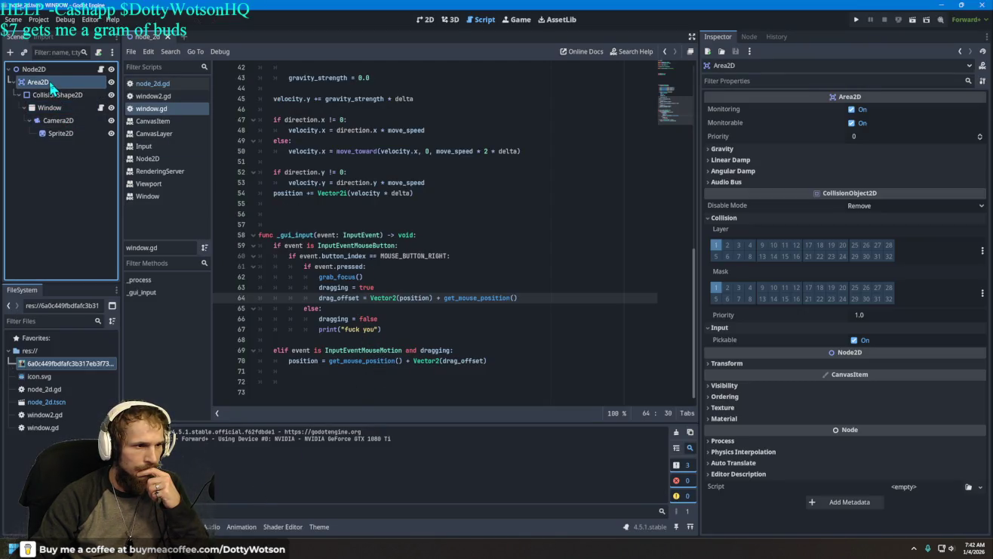
click(749, 38)
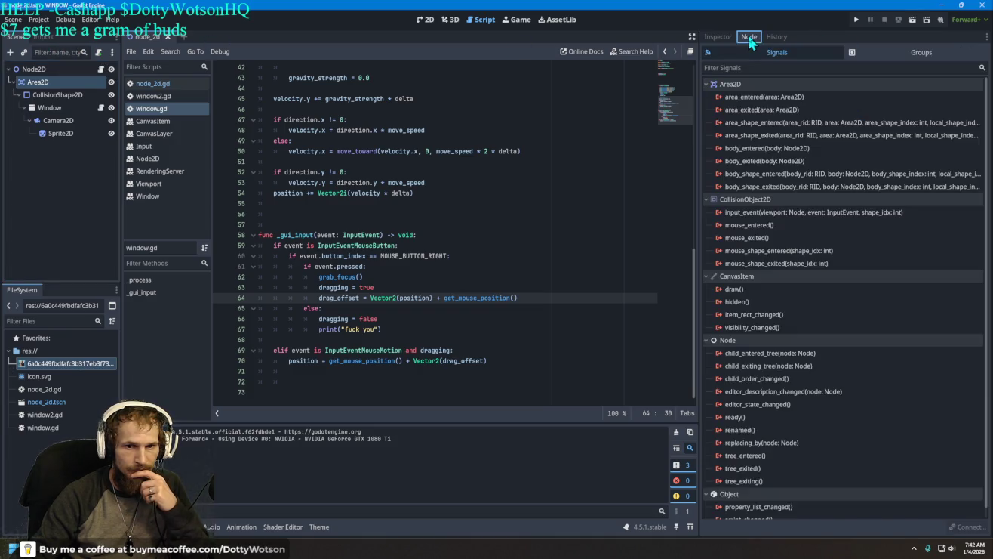
mouse_move(786, 151)
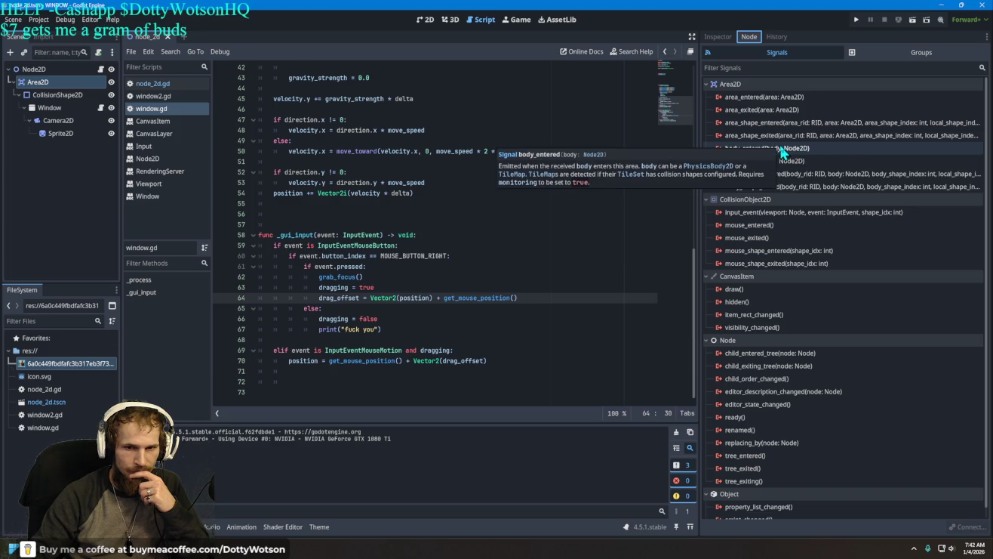
click(783, 150)
double_click(783, 149)
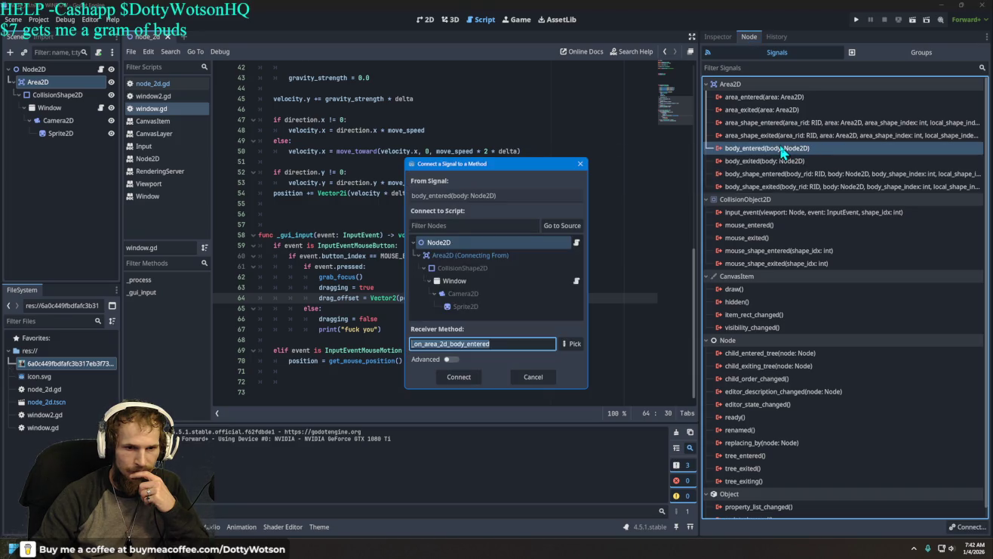
click(458, 379)
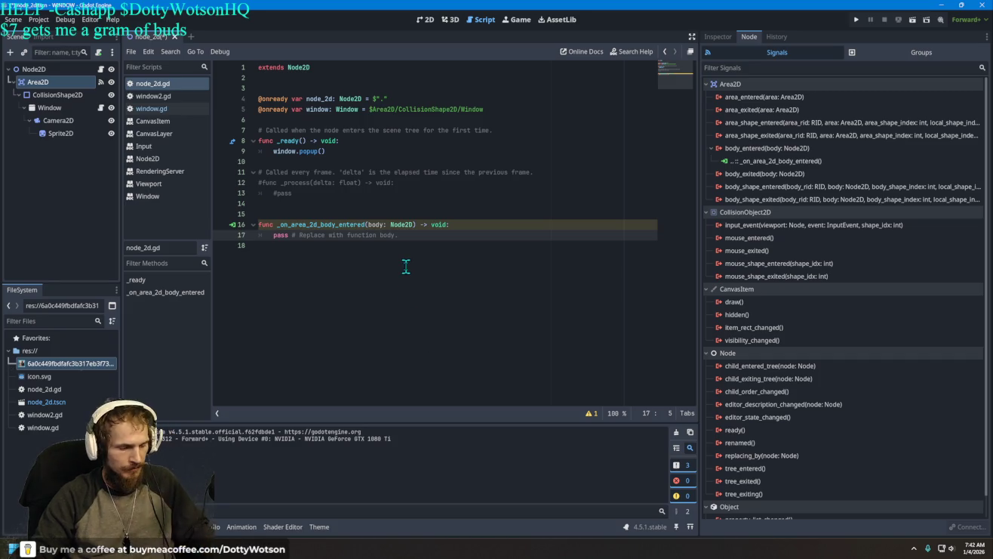
key(ctrl+z)
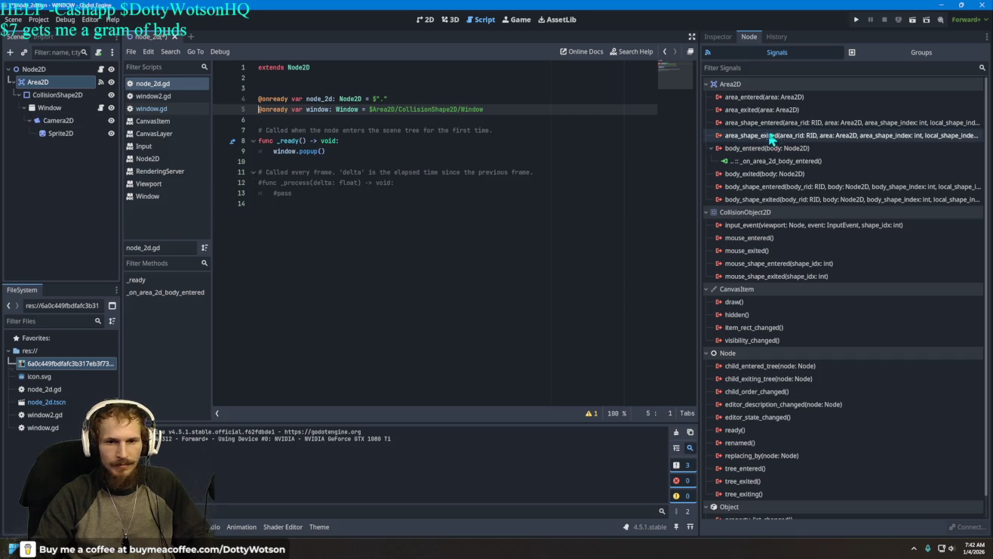
Disconnect all existing connections from the body_entered signal
right_click(783, 148)
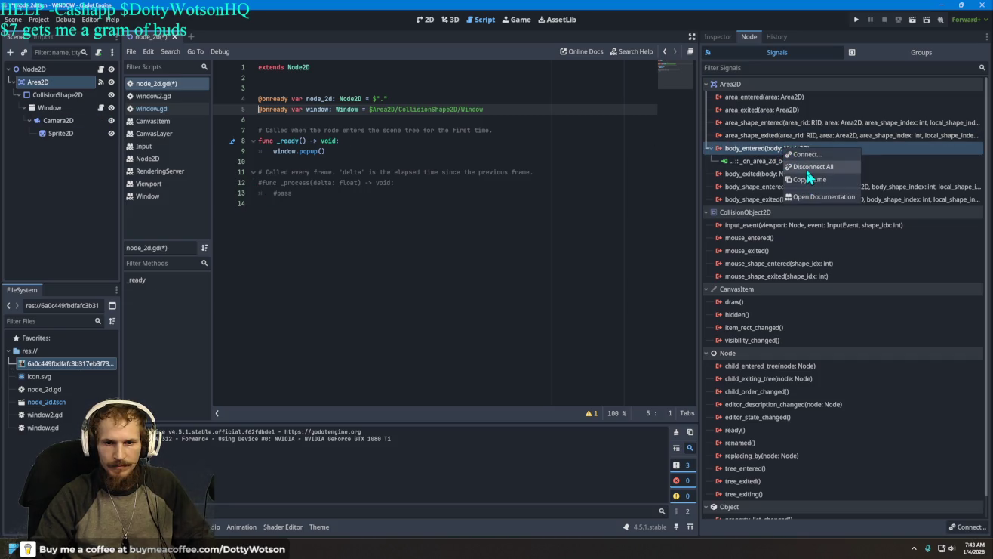
click(812, 167)
click(544, 288)
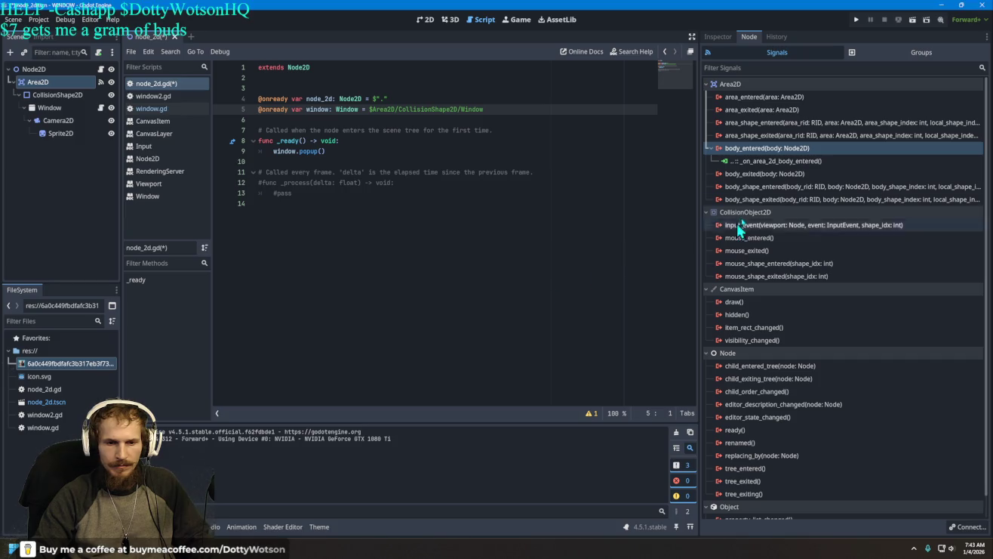
right_click(773, 149)
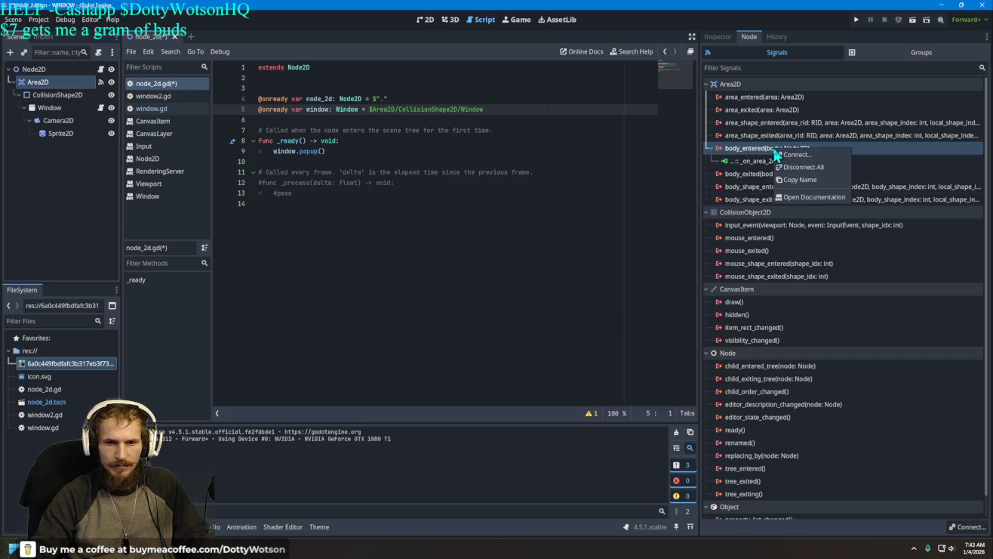
click(813, 167)
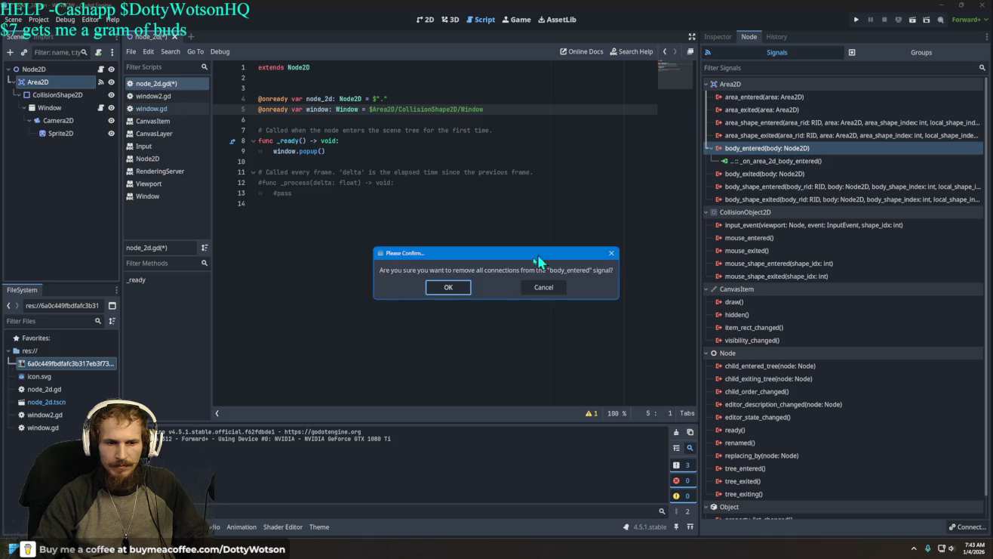
click(457, 289)
Connect body_entered to the Window node, creating _on_area_2d_body_entered in window.gd
double_click(776, 151)
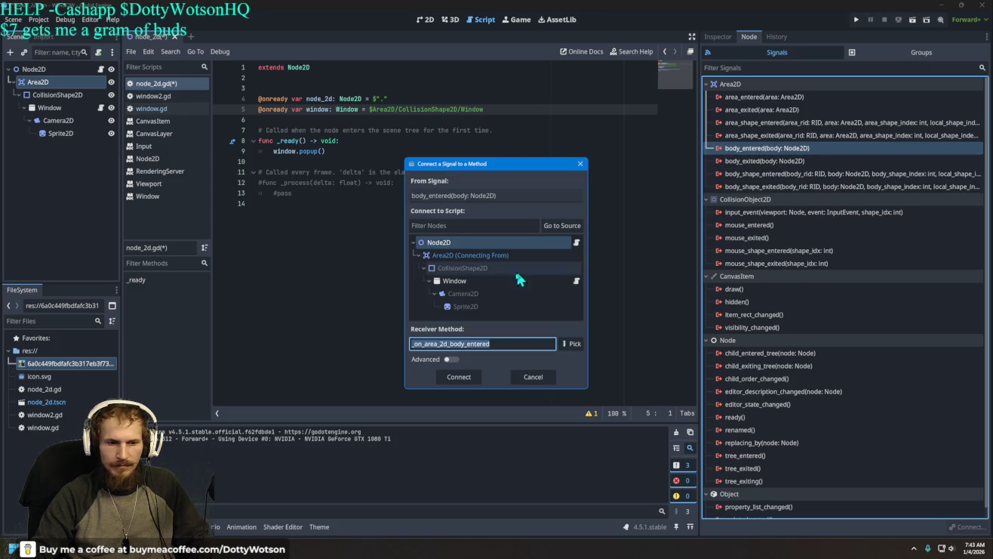
click(476, 268)
click(479, 281)
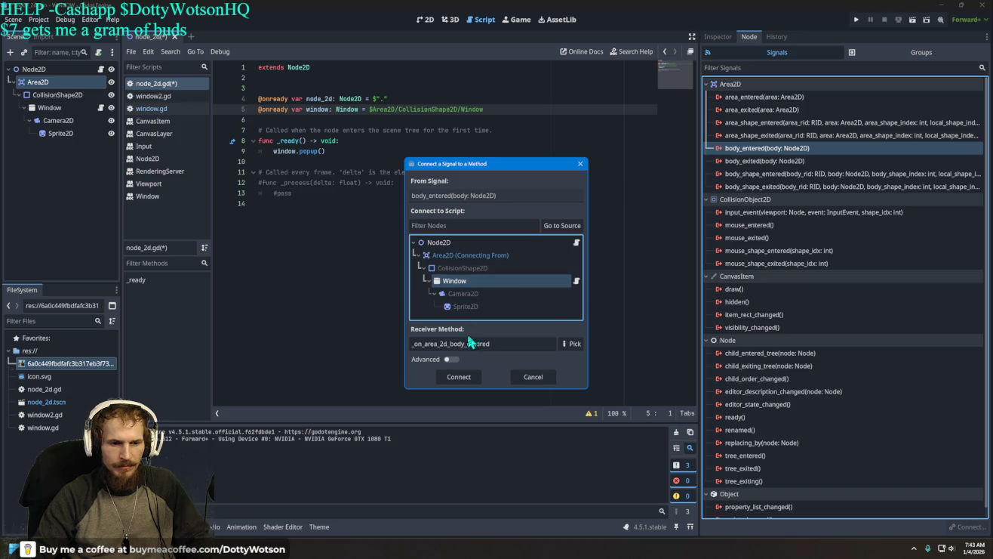
click(457, 376)
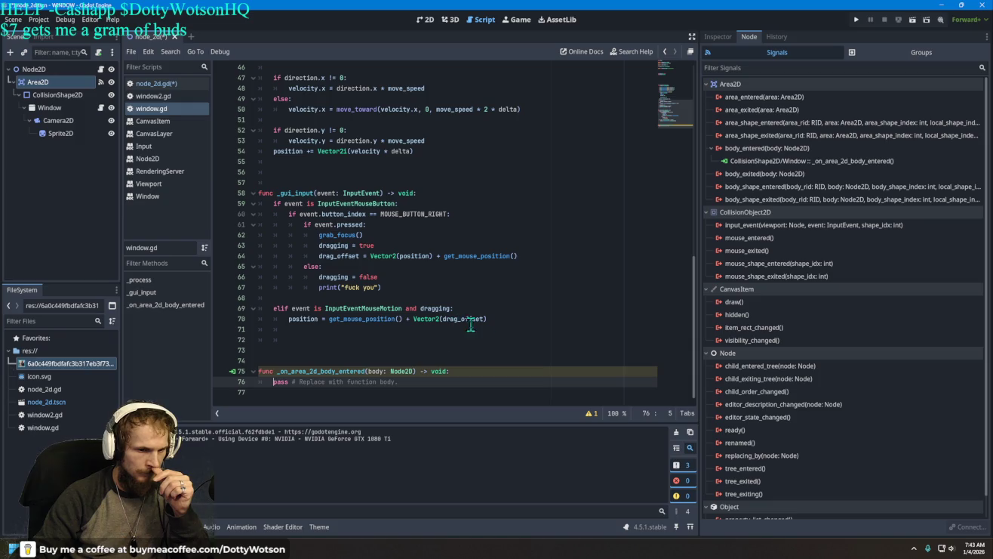
Delete the new handler's pass line and select the _gui_input function block
mouse_move(400, 380)
mouse_down()
mouse_move(272, 386)
mouse_move(281, 393)
mouse_up()
key(BackSpace)
mouse_move(512, 332)
mouse_down()
mouse_move(261, 227)
mouse_move(254, 198)
mouse_move(306, 415)
mouse_move(307, 393)
mouse_up()
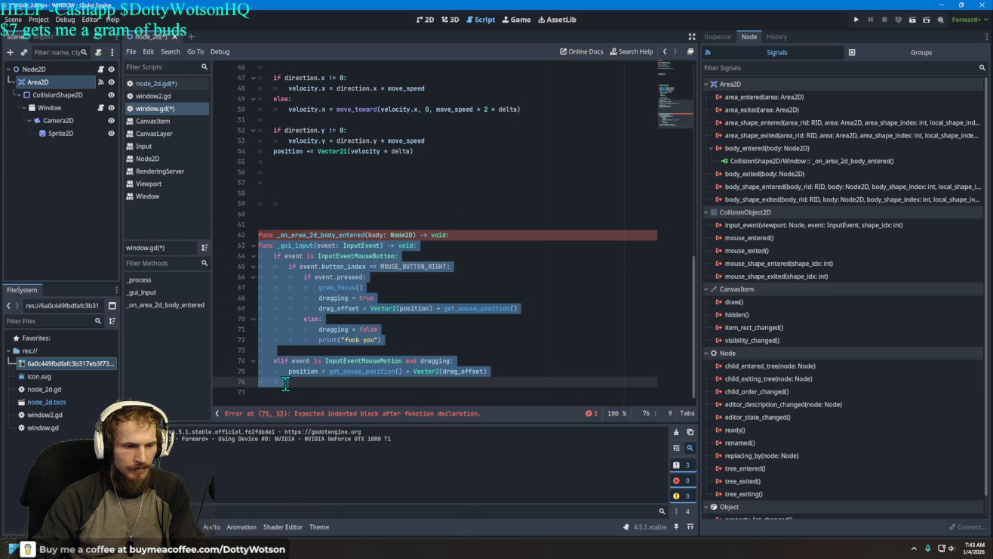
click(254, 245)
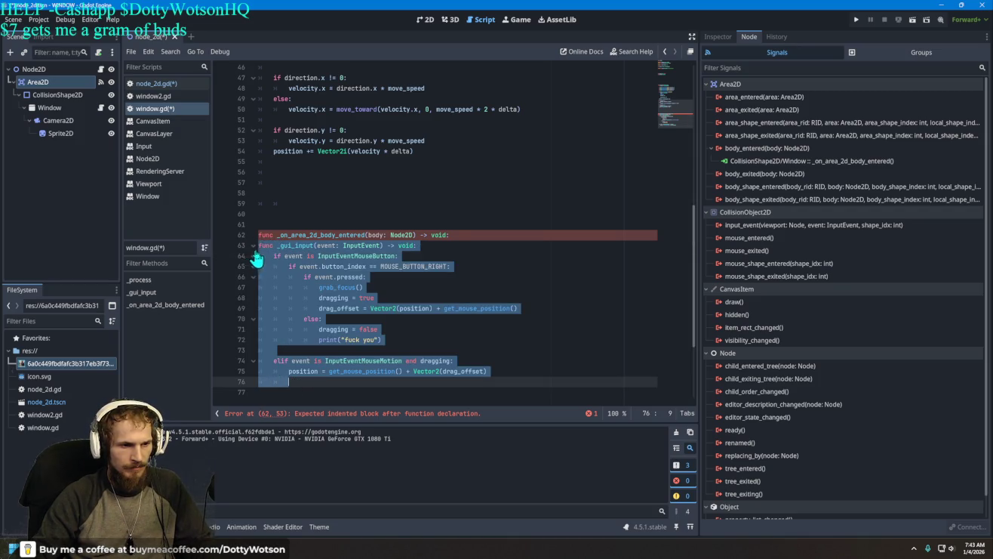
click(255, 246)
Try indenting and unindenting the _gui_input header, adding blank lines above it
key(Tab)
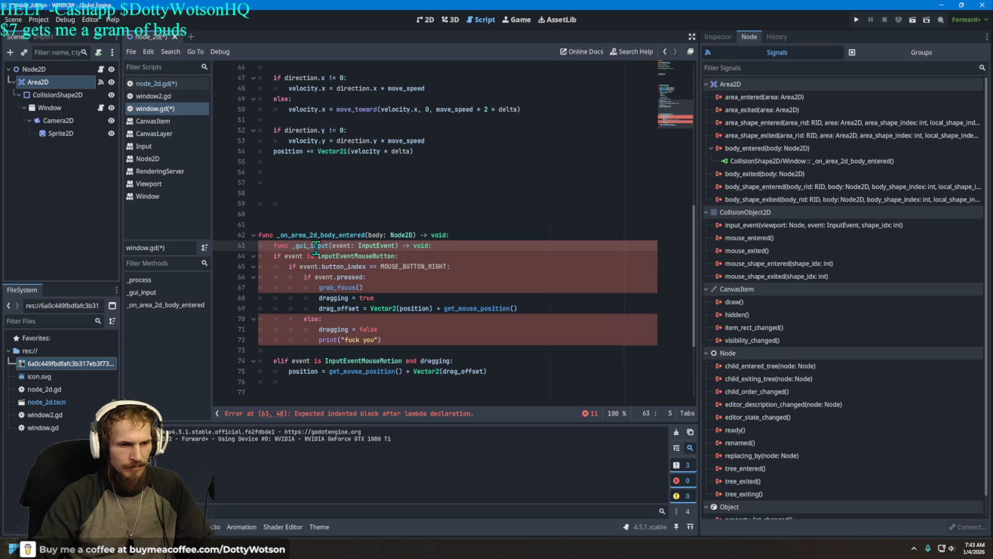
key(BackSpace)
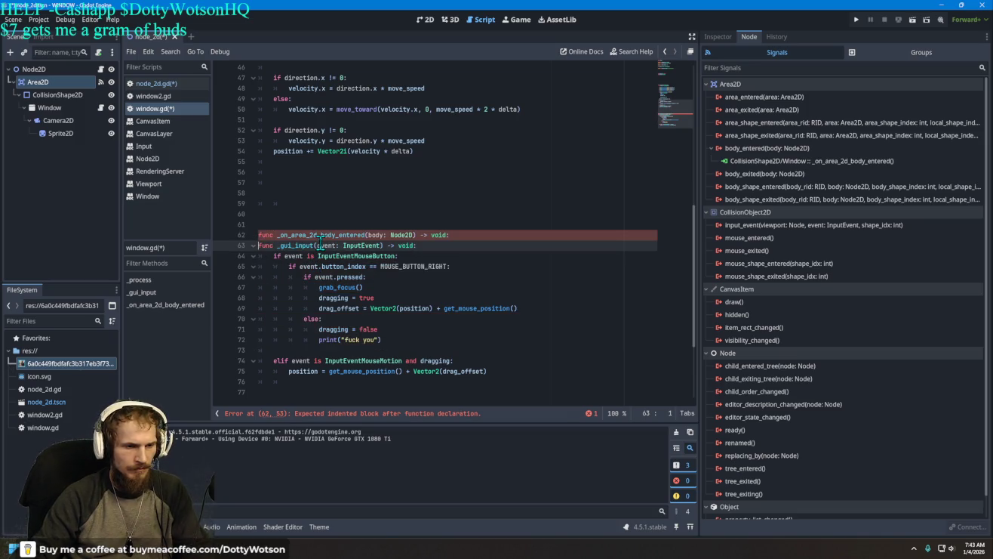
mouse_move(405, 270)
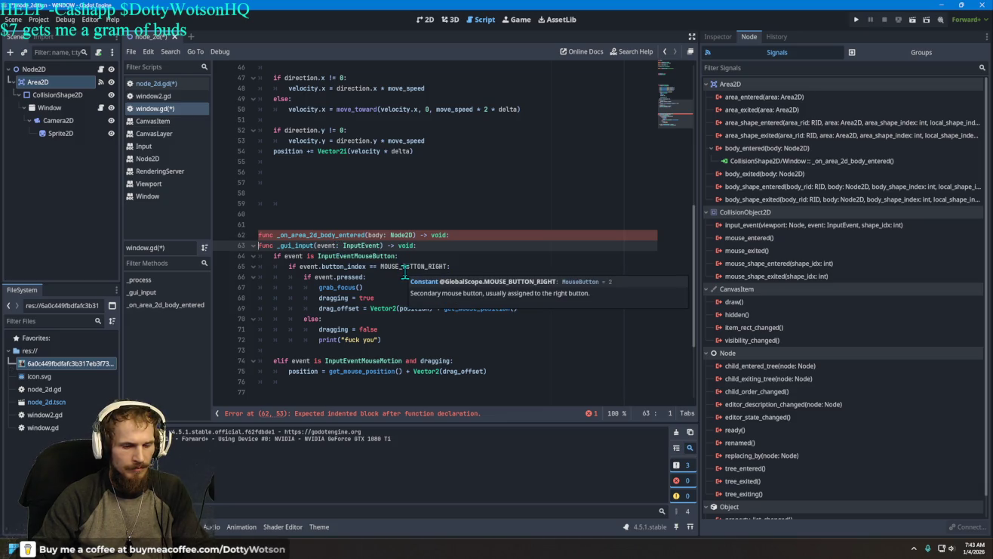
key(Return)
key(Return)
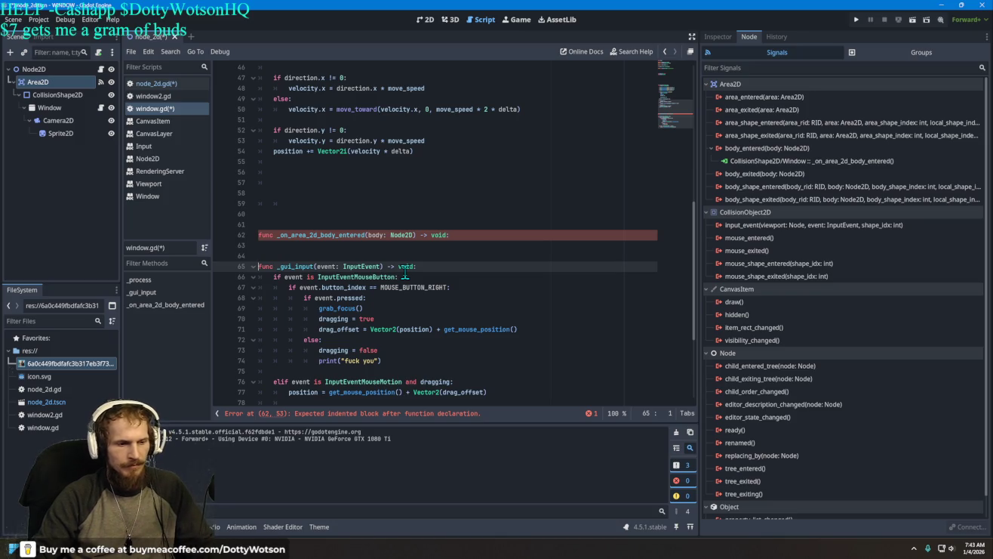
key(Tab)
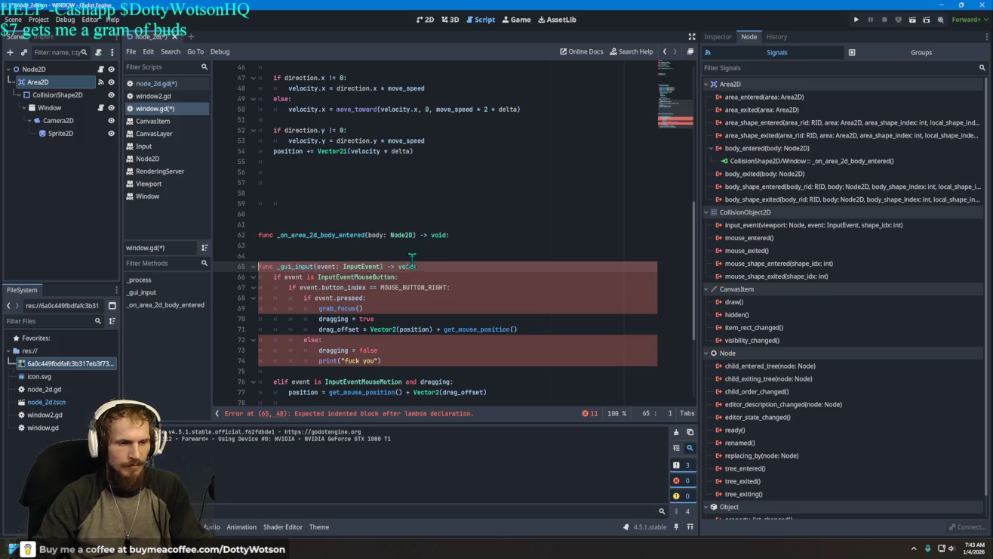
key(BackSpace)
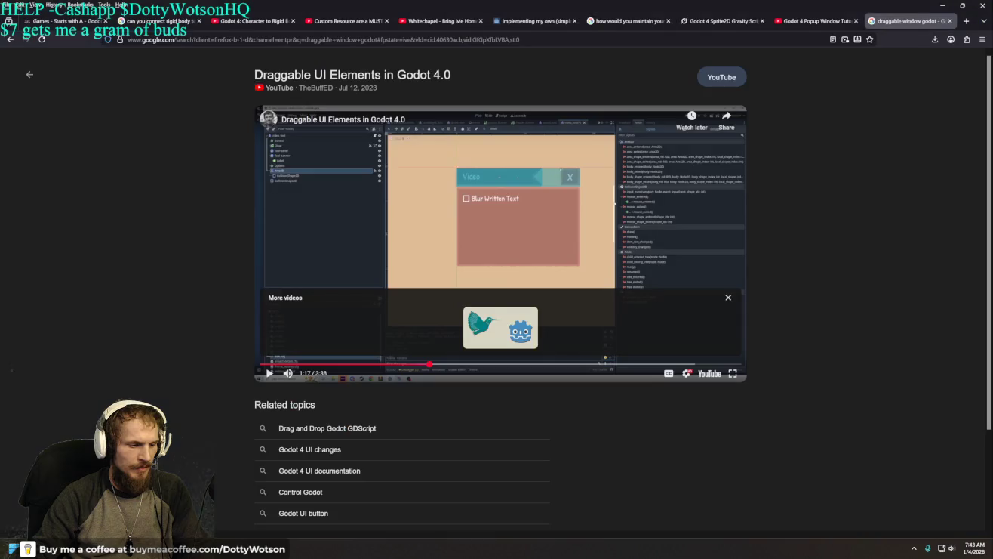
Pause the tutorial to study its drag code, then resume playback to about 1:30
key(alt+Tab)
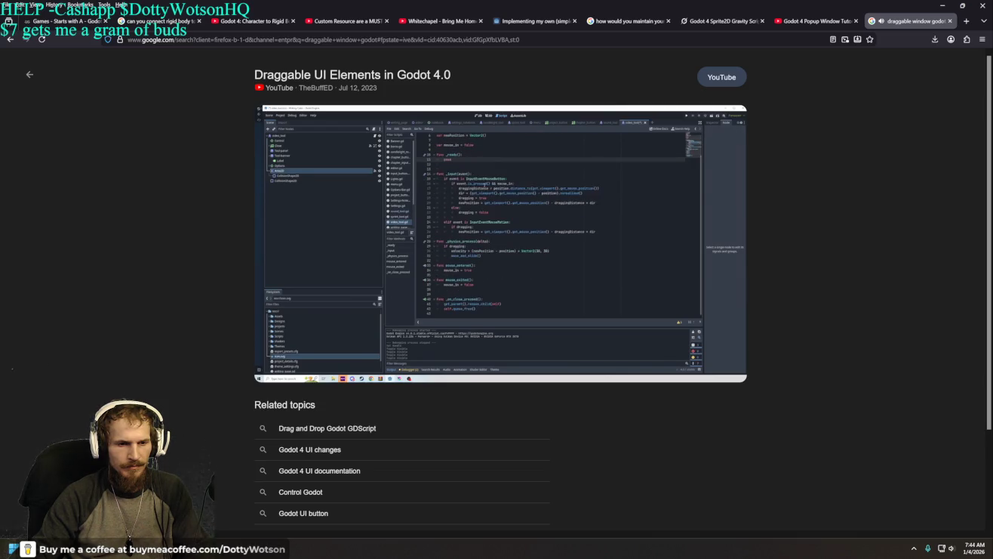
click(502, 269)
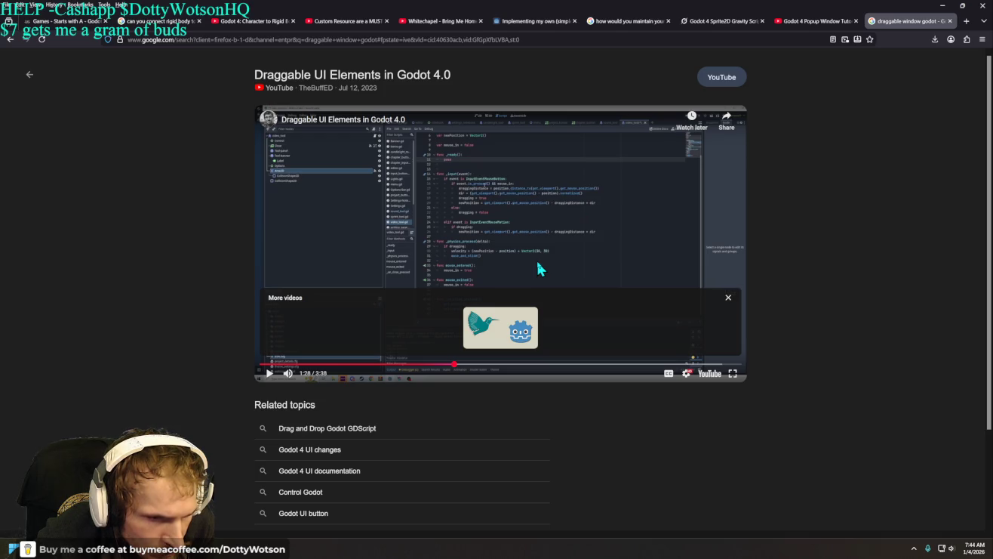
click(538, 262)
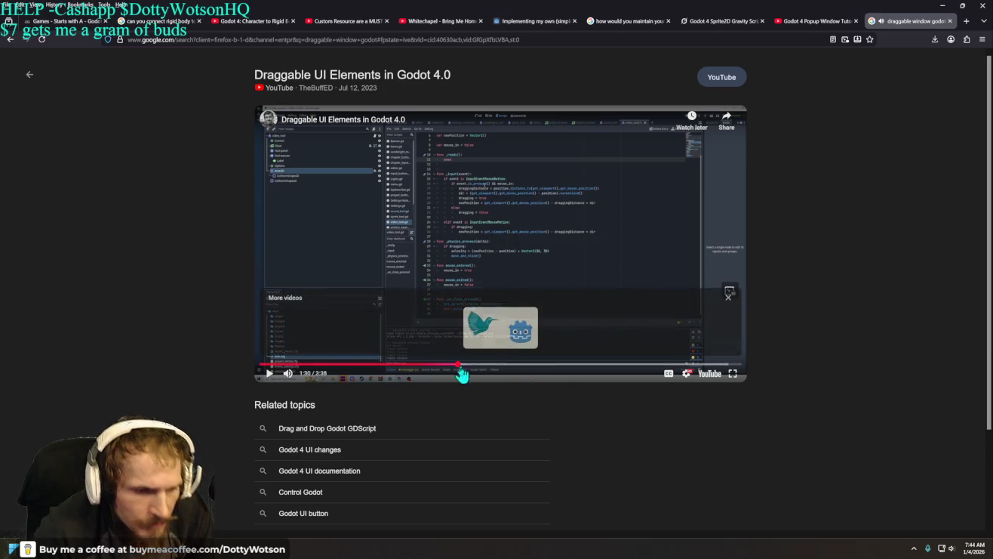
Back in window.gd, move the _gui_input block above the body_entered handler
key(alt+Tab)
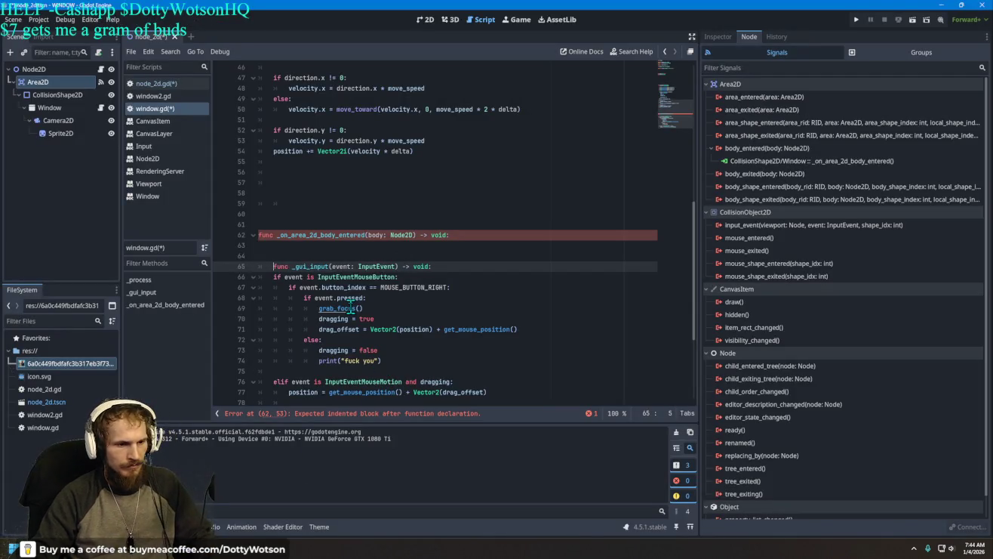
key(BackSpace)
key(BackSpace)
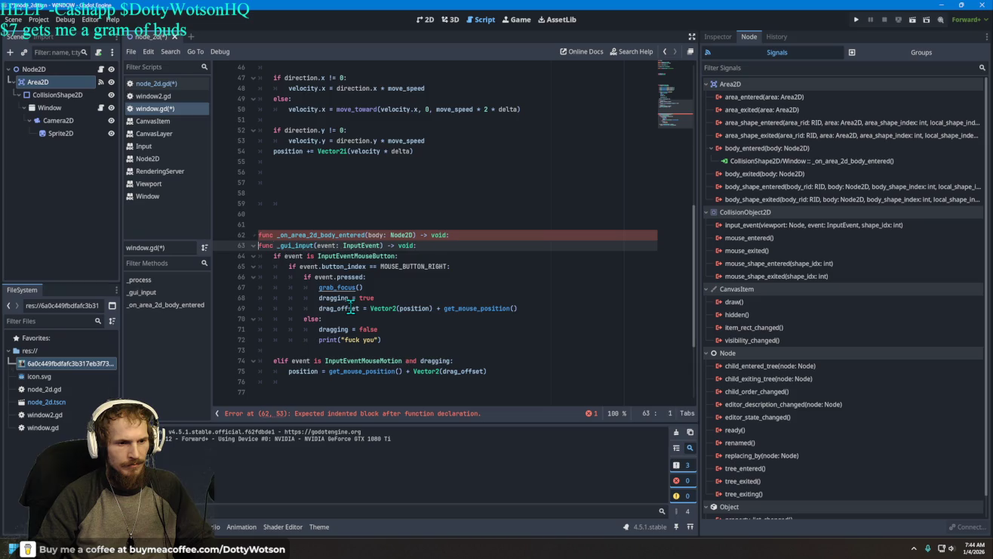
key(ctrl+shift+End)
key(alt+Up)
key(alt+Up)
key(alt+Up)
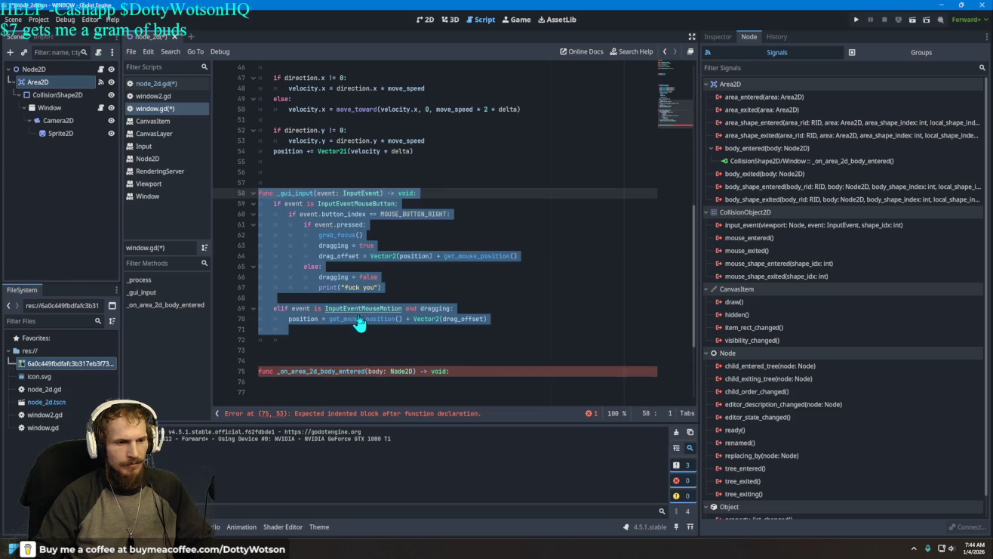
click(377, 349)
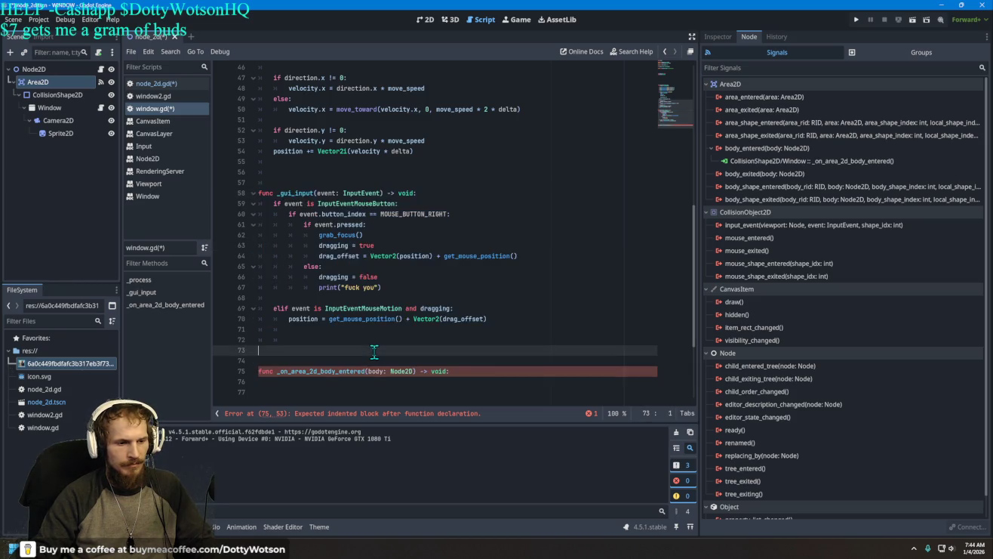
scroll(376, 351, up, 1)
scroll(374, 351, down, 1)
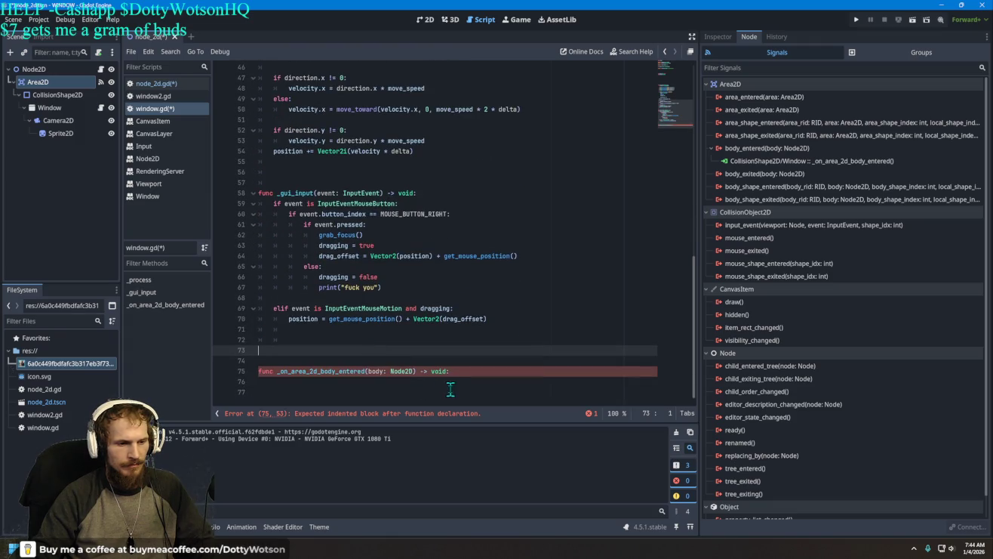
Start the handler body with an indented mouse_entered() = assignment
click(427, 390)
click(418, 382)
key(Tab)
text(mouse)
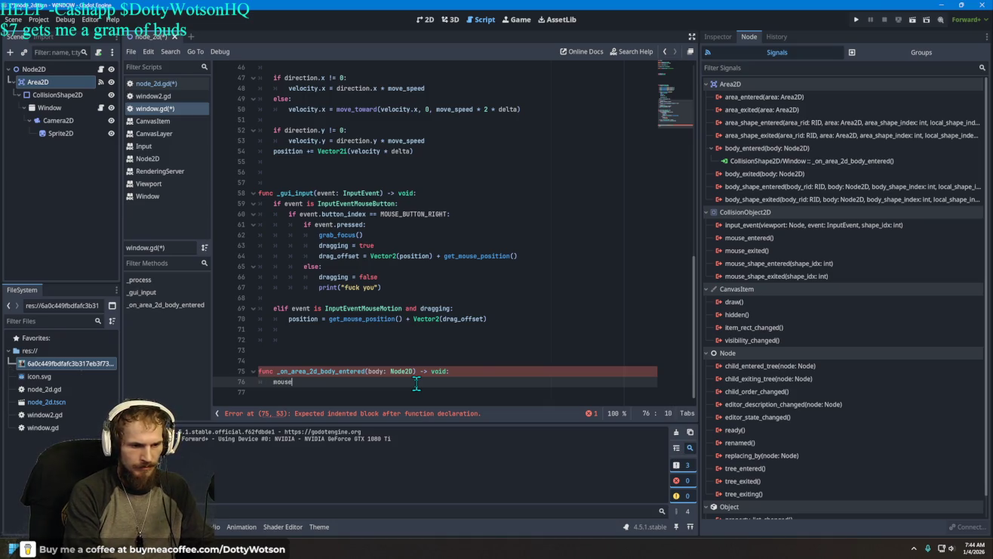
key(Return)
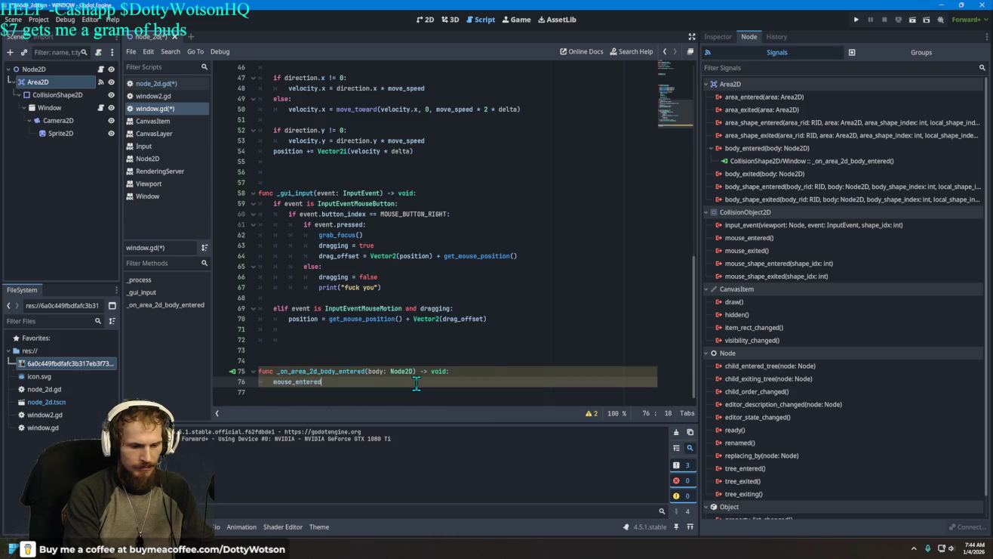
text(() =-)
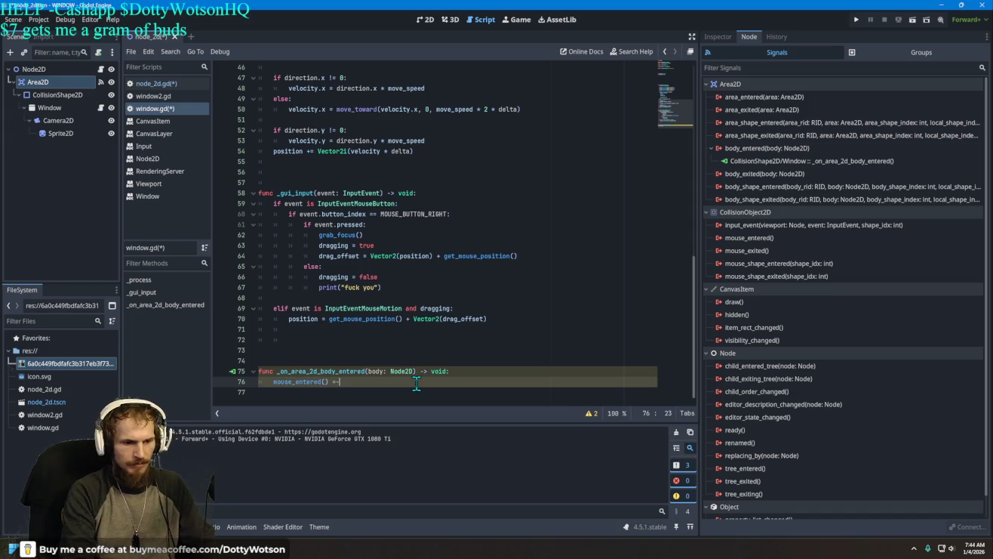
key(BackSpace)
text(true)
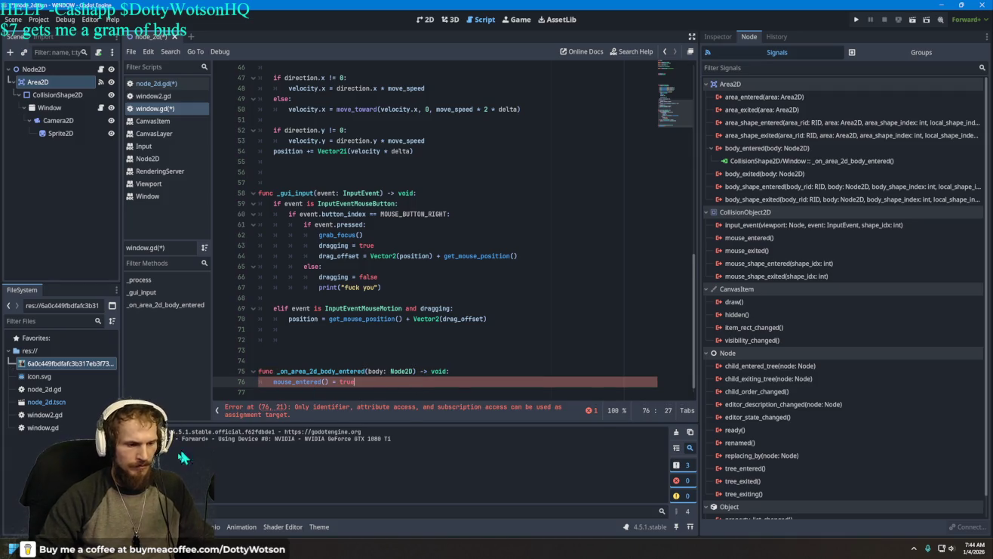
Compare with the tutorial and change mouse_entered to mouse_in in the handler
key(alt+Tab)
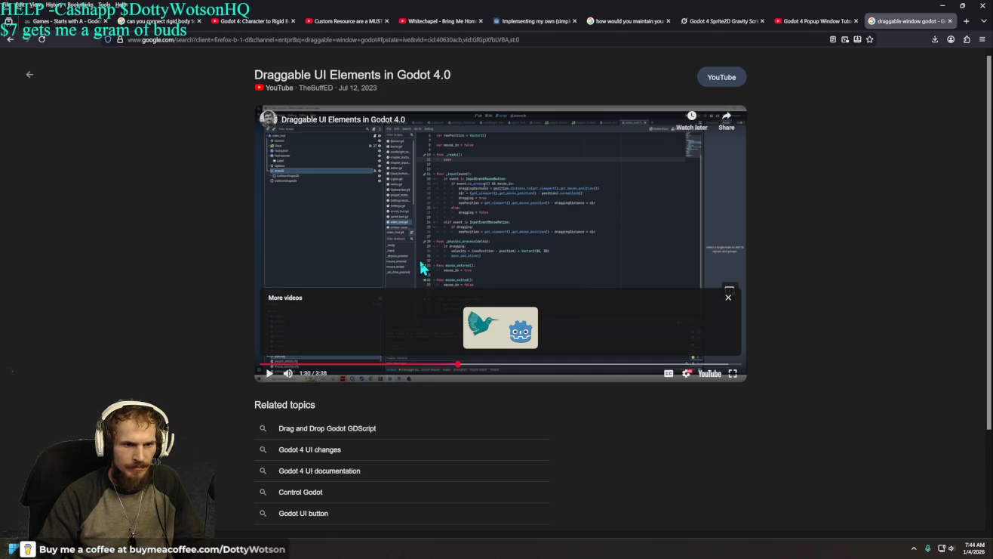
key(alt+Tab)
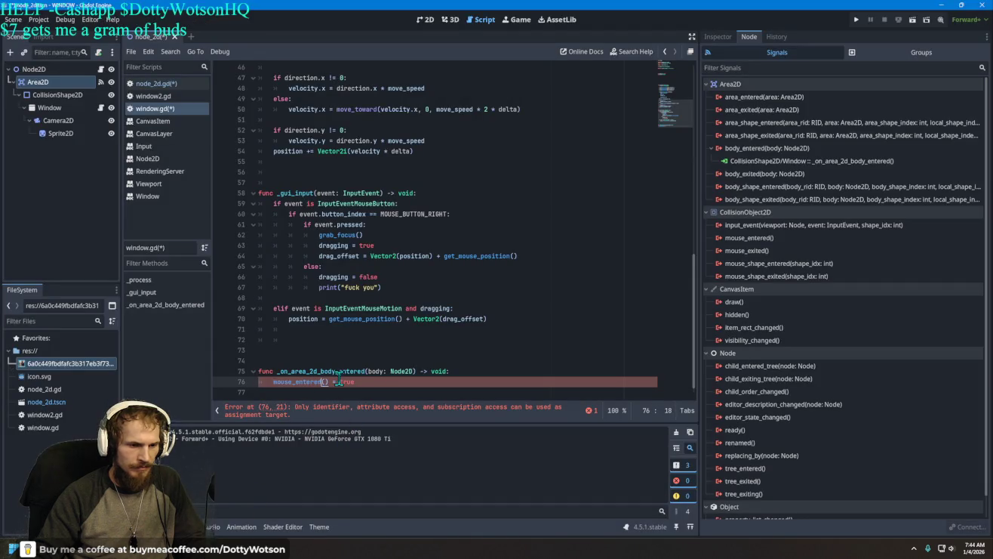
key(BackSpace)
key(BackSpace)
key(BackSpace)
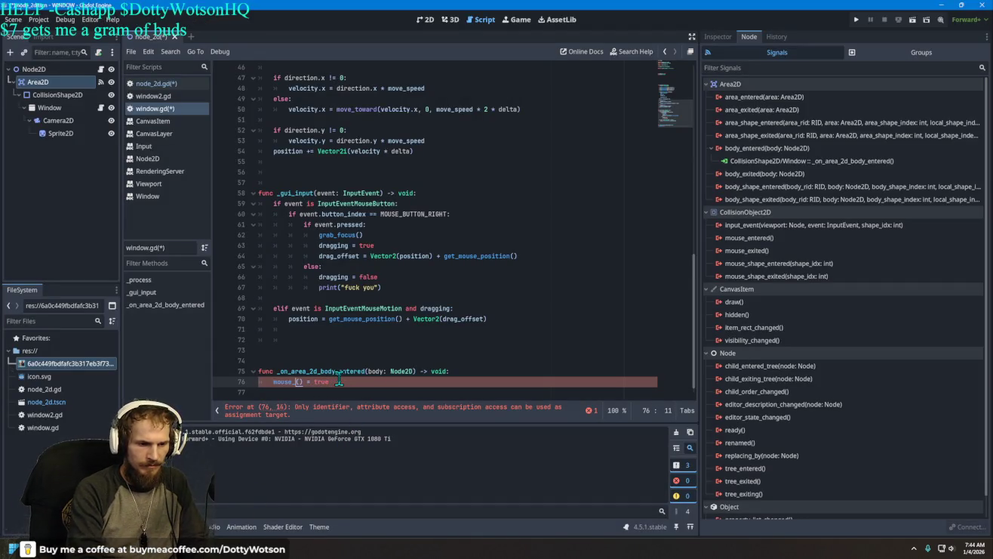
text(in)
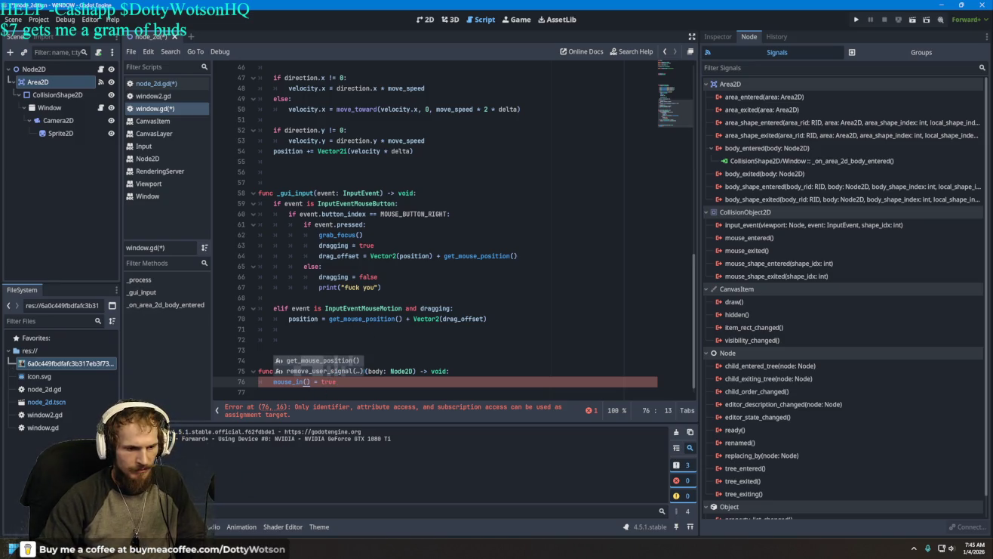
key(alt+Tab)
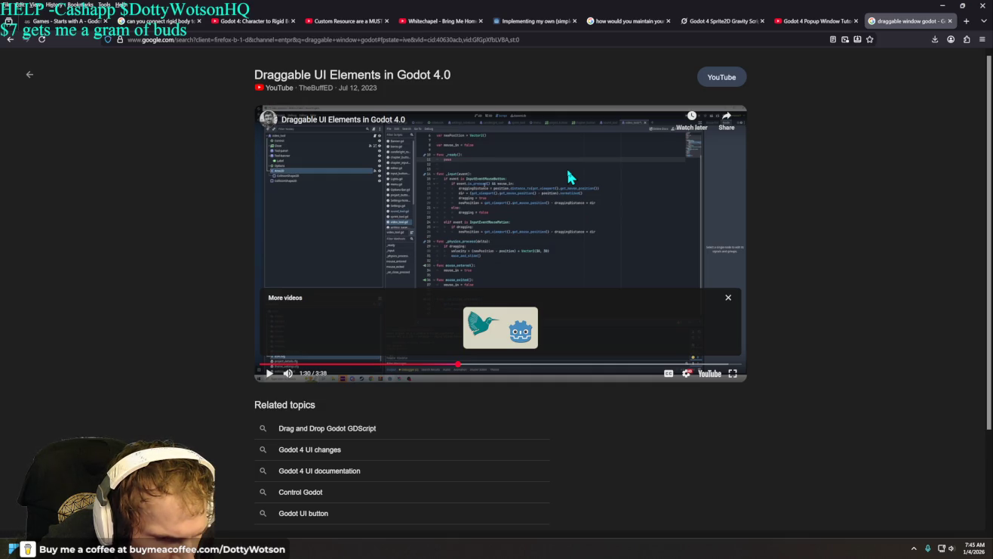
key(alt+Tab)
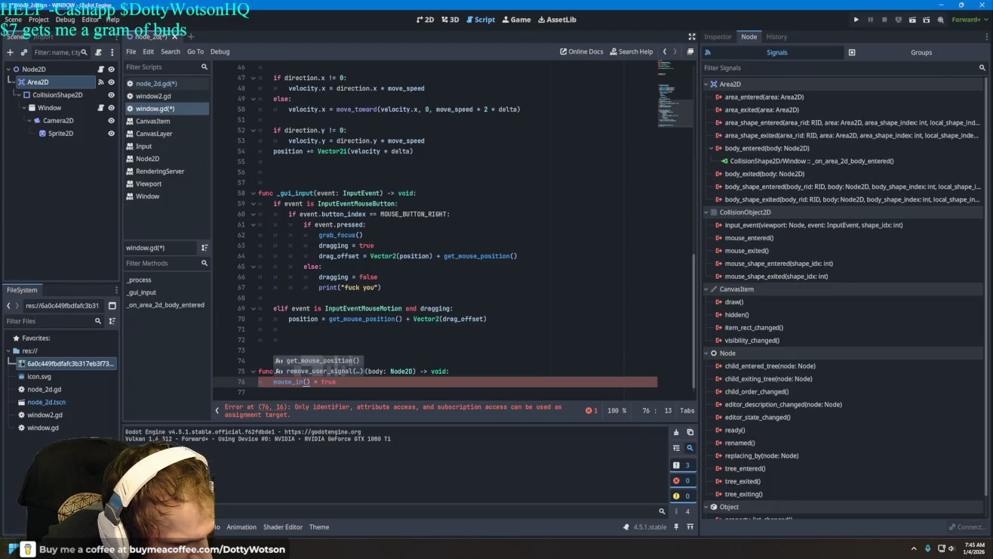
scroll(357, 351, down, 1)
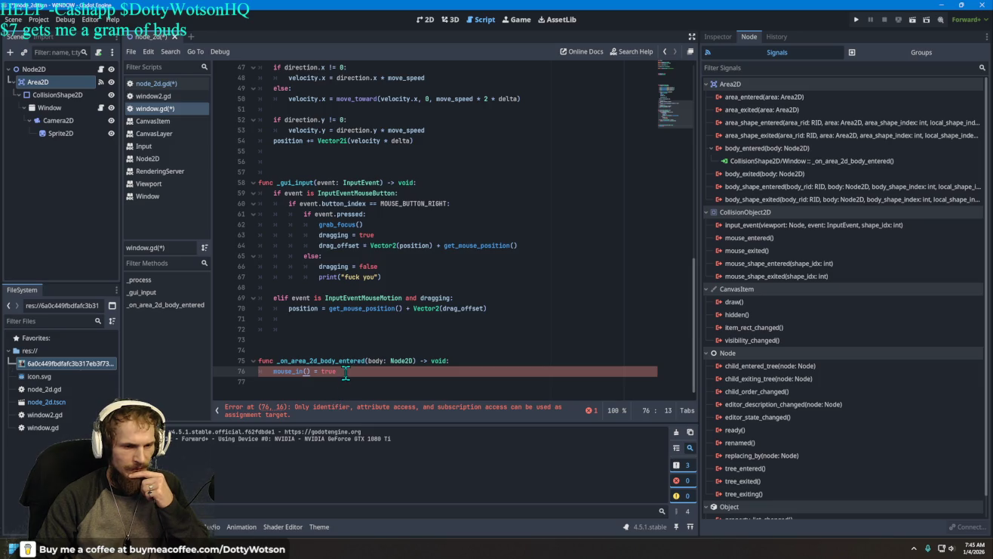
Delete the broken body-entered handler and inspect the existing body_entered connection
drag(336, 372, 258, 361)
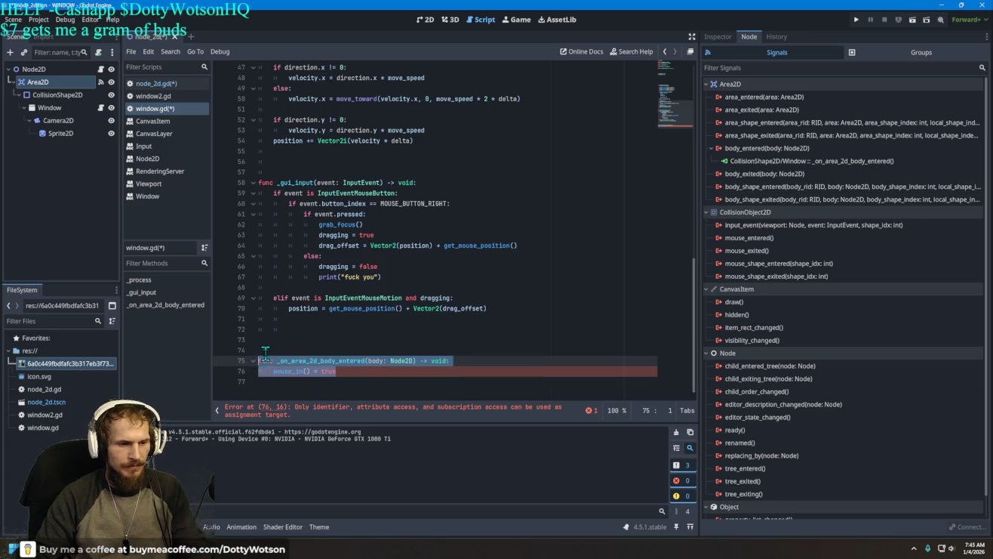
key(BackSpace)
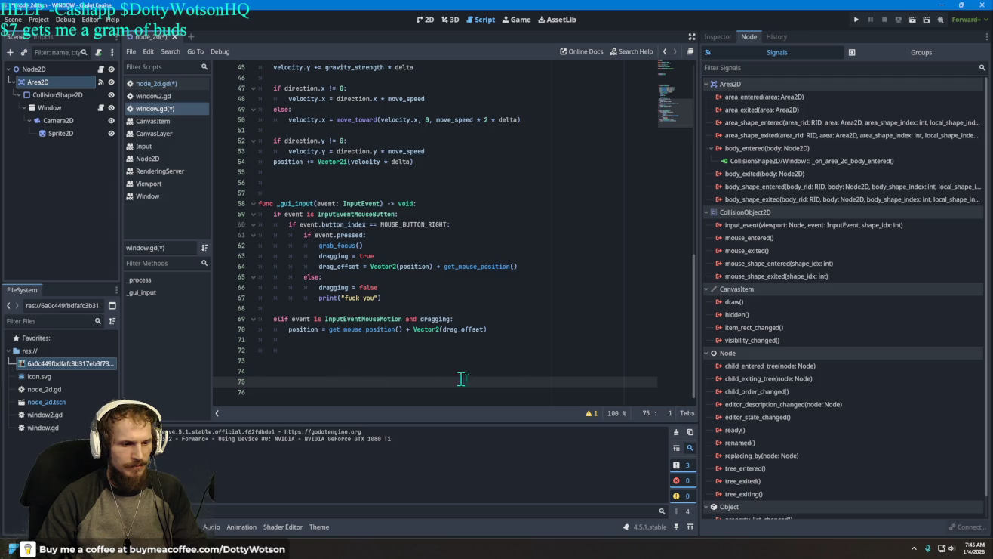
right_click(772, 161)
click(797, 179)
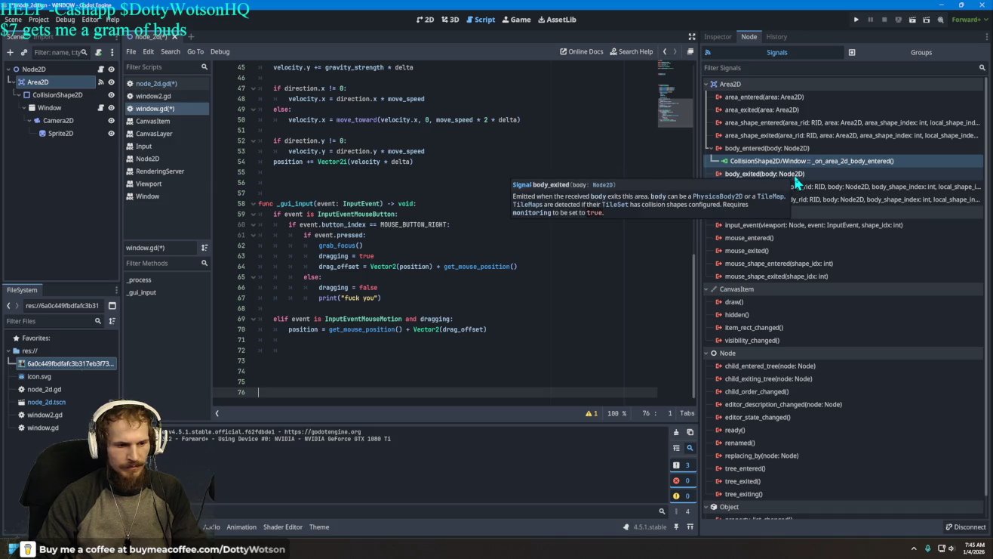
Disconnect the old body_entered connection and reconnect it to the Window script
right_click(777, 160)
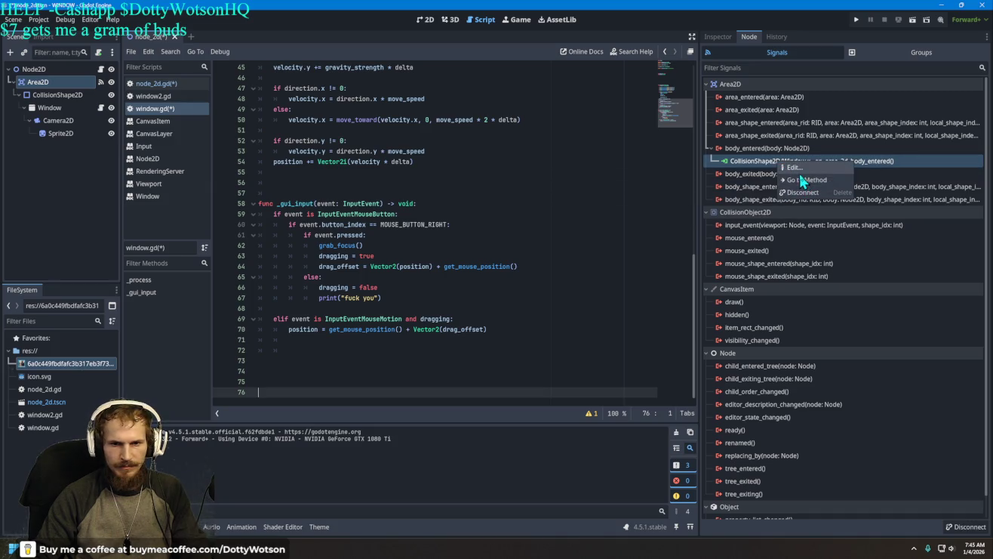
click(802, 192)
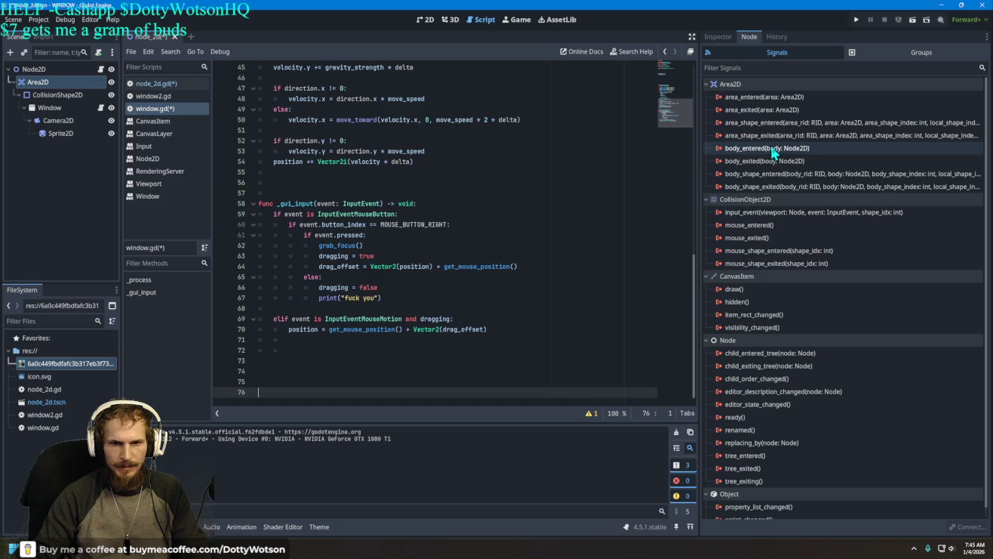
double_click(769, 150)
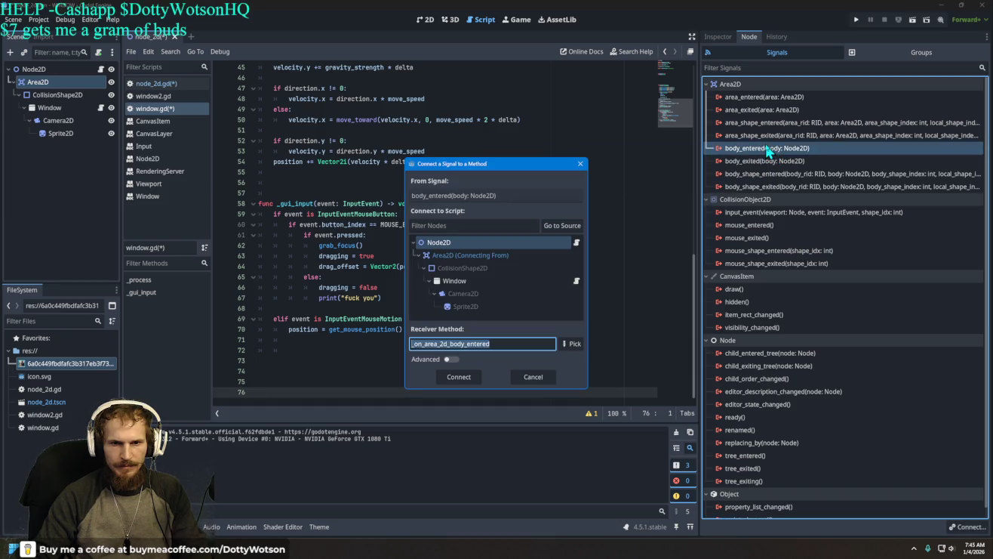
click(457, 376)
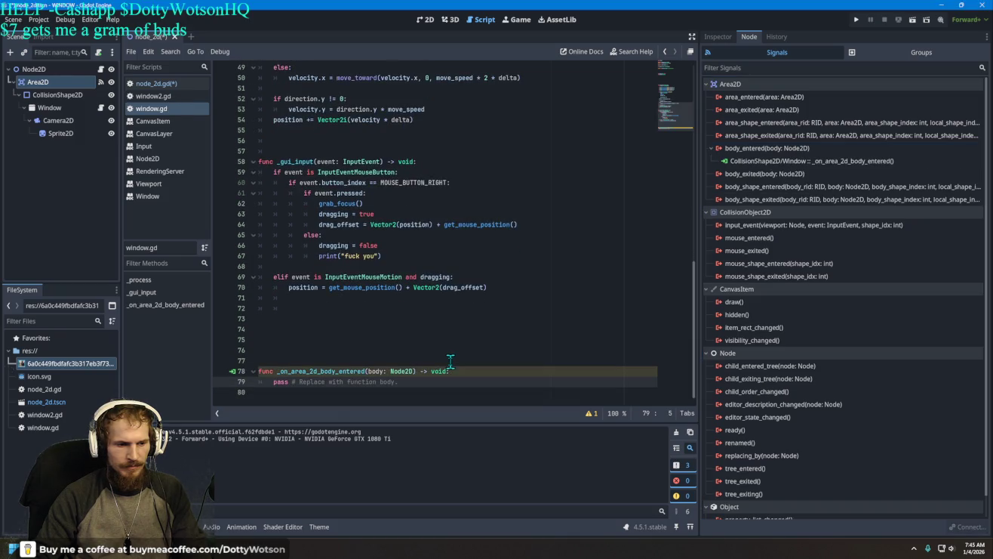
Replace the placeholder comment on line 79 with 'mouse_entered = true' in the body-entered handler
key(BackSpace)
key(BackSpace)
key(BackSpace)
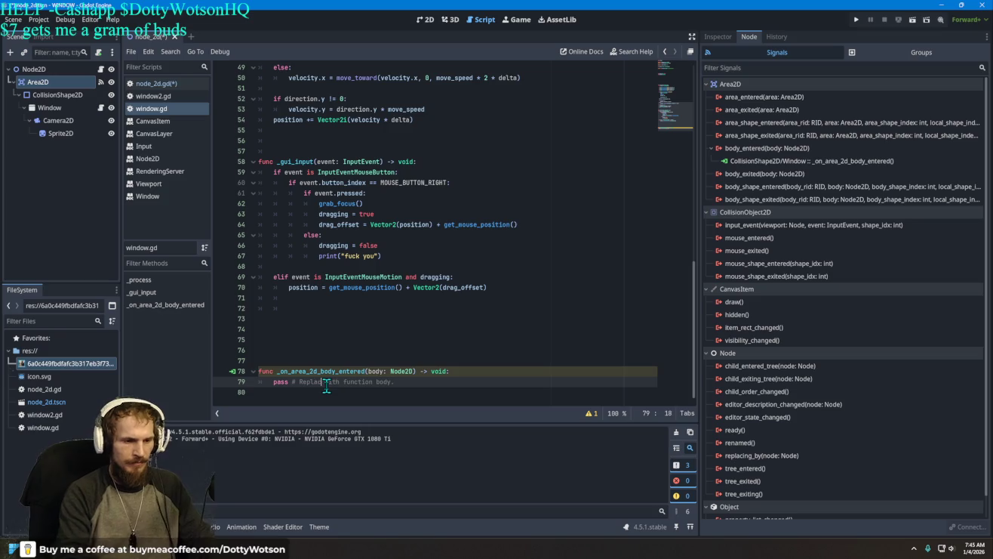
key(Delete)
key(Delete)
key(Delete)
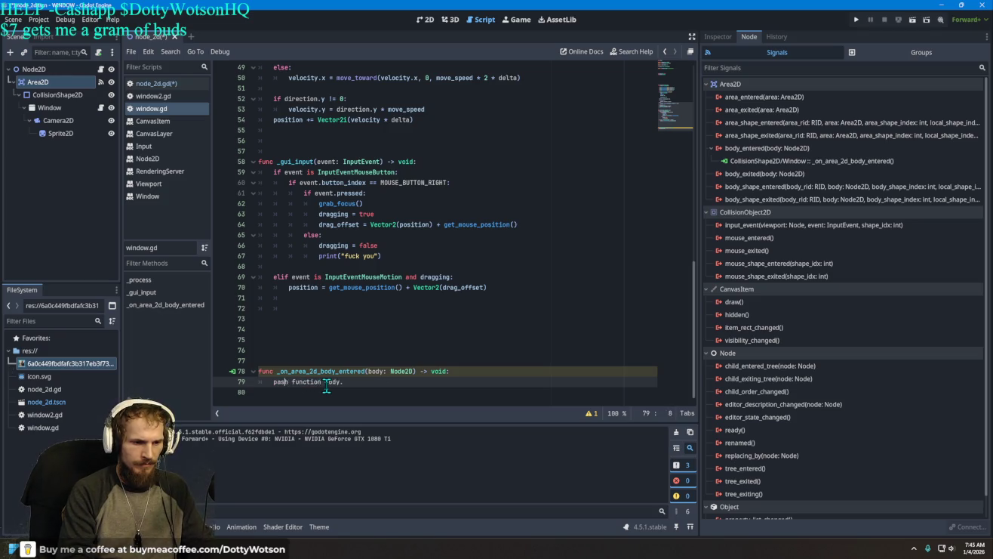
key(Delete)
key(Delete)
key(Delete)
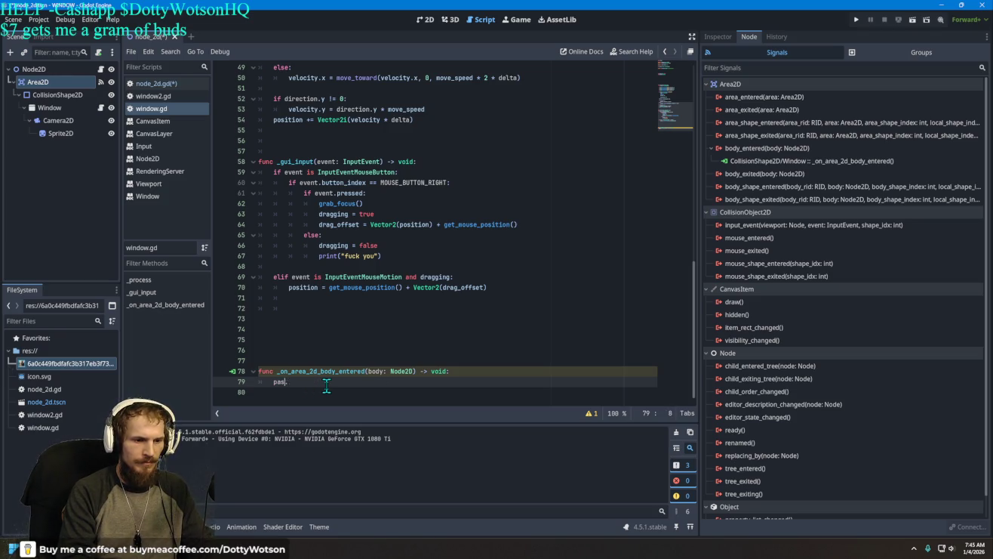
key(BackSpace)
key(BackSpace)
key(BackSpace)
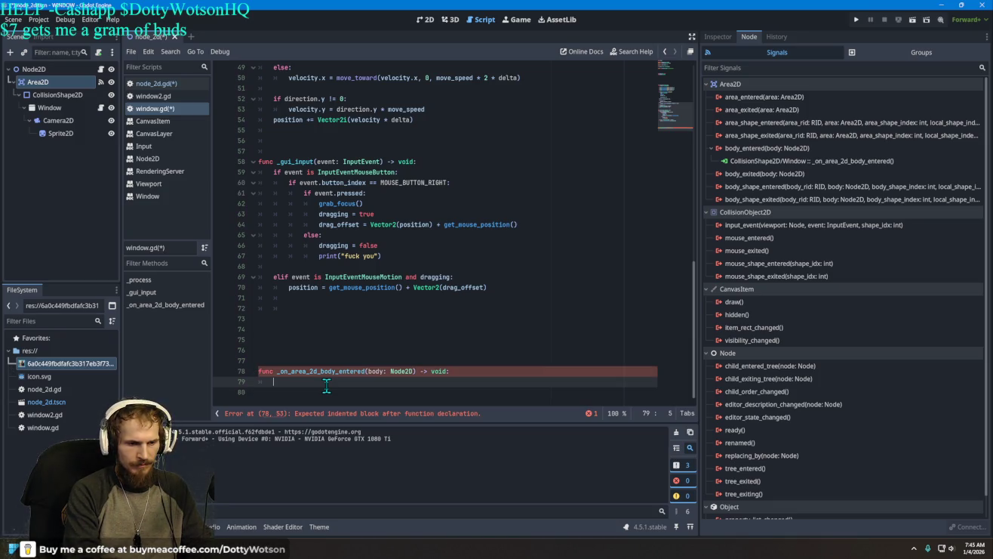
text(mousein)
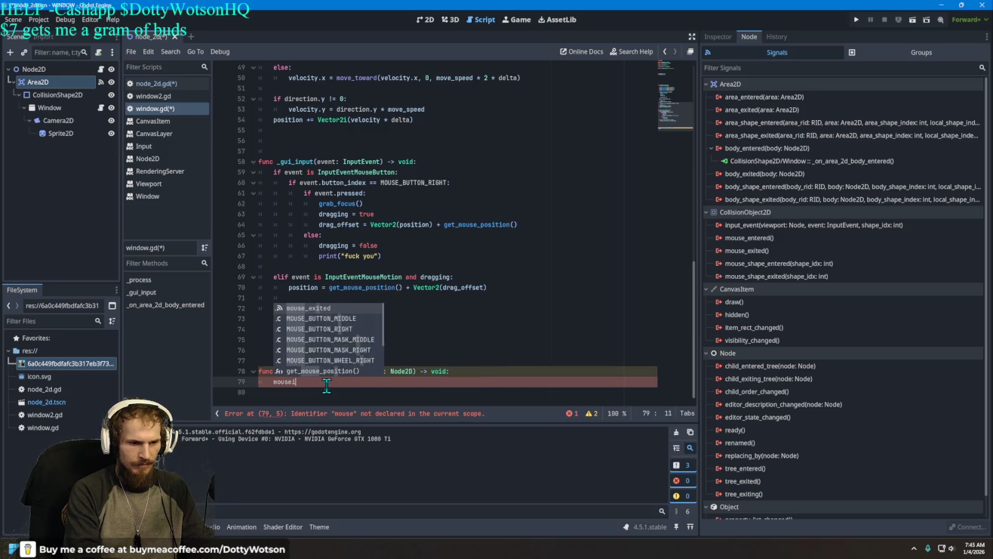
key(BackSpace)
key(BackSpace)
text(_i)
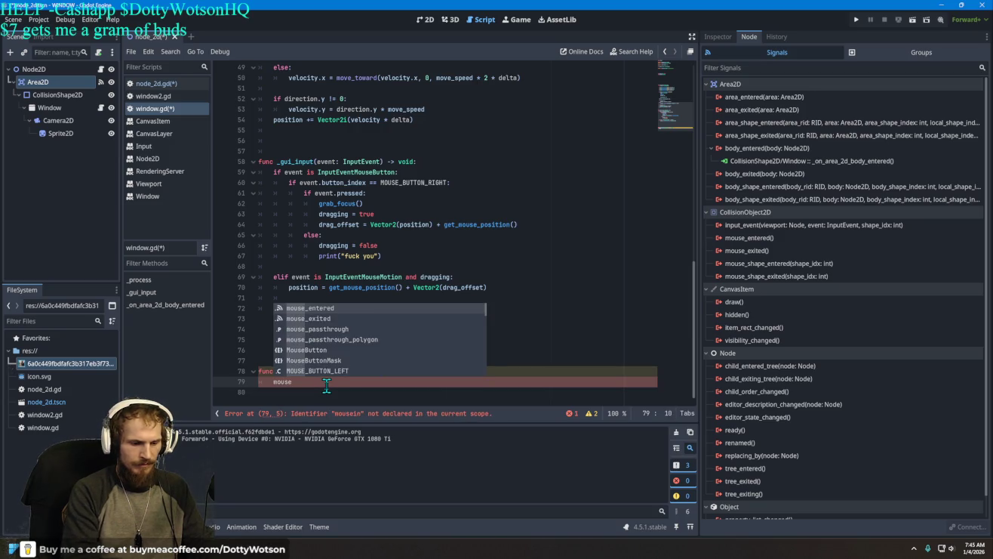
text(n)
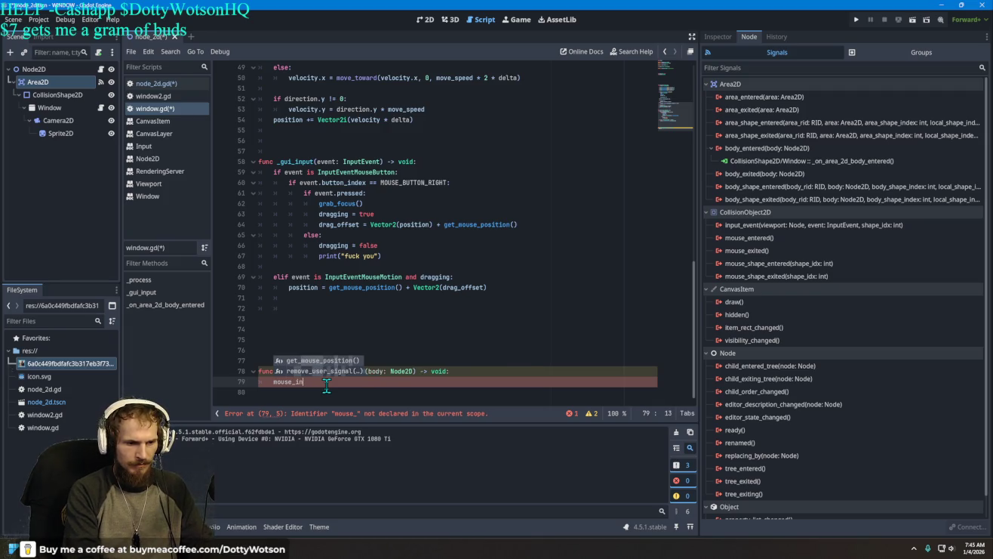
text( = true)
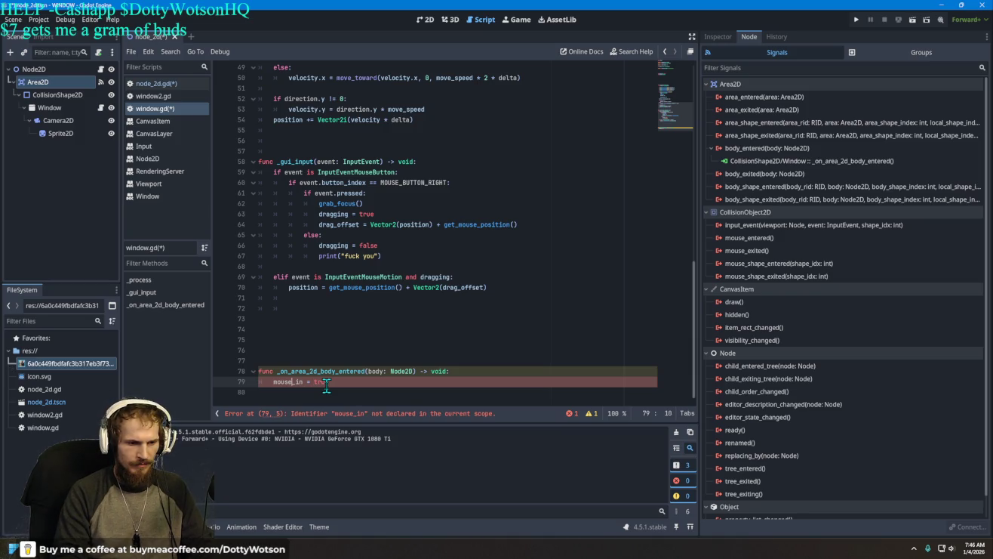
key(BackSpace)
key(BackSpace)
text(enter)
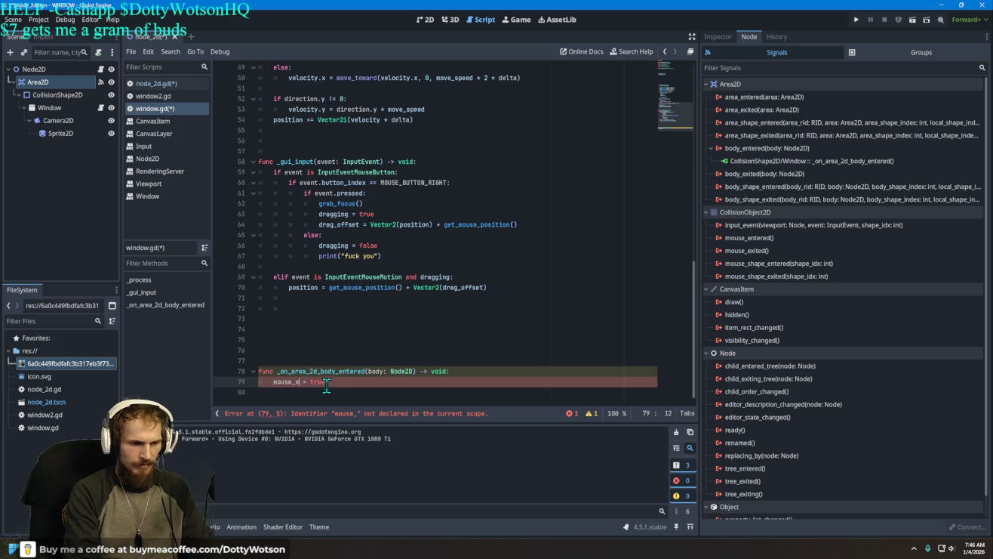
text(ed)
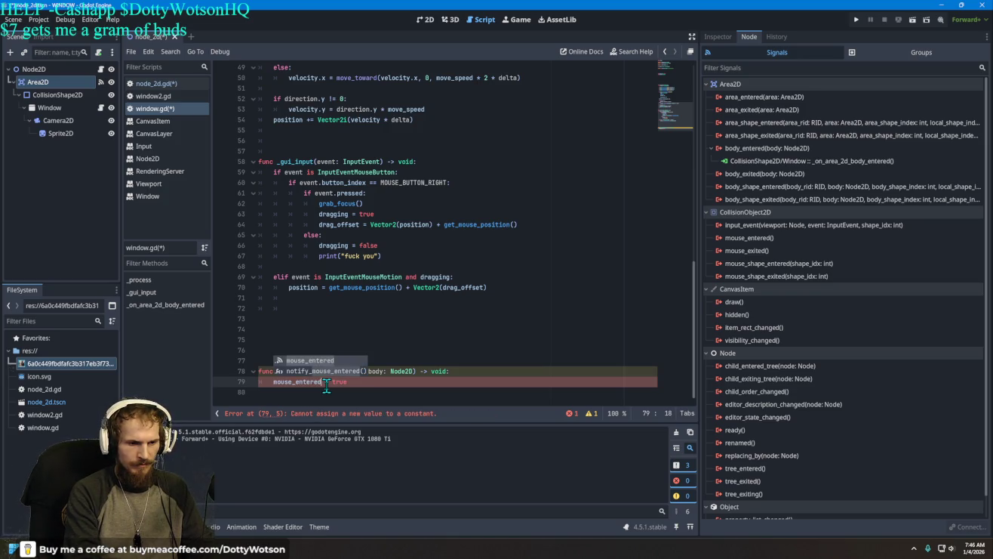
key(Escape)
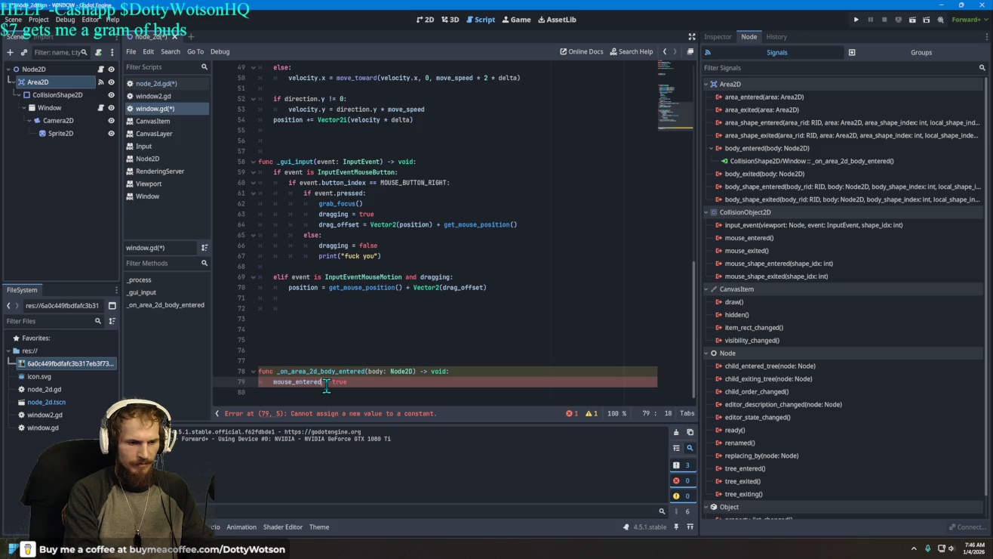
text(())
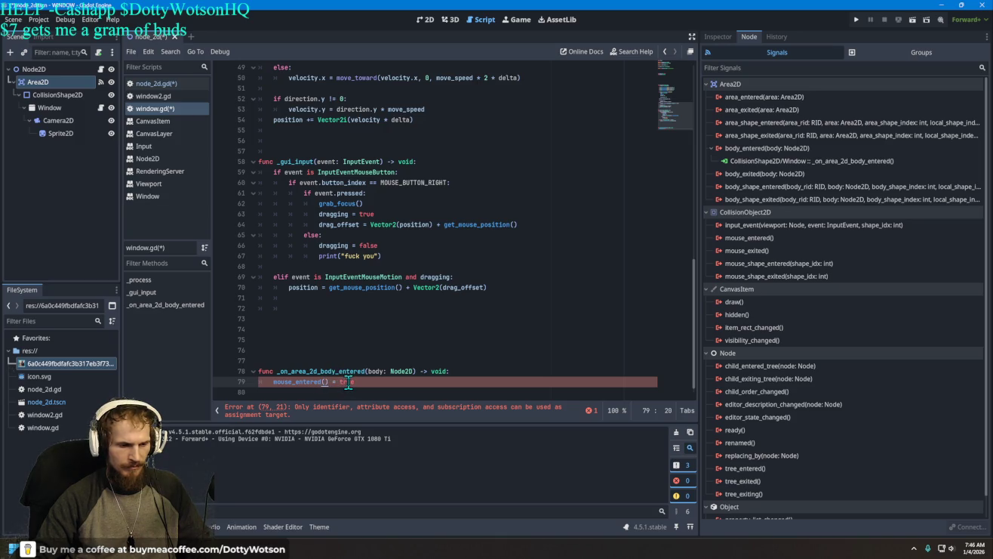
key(Left)
key(Left)
key(BackSpace)
key(BackSpace)
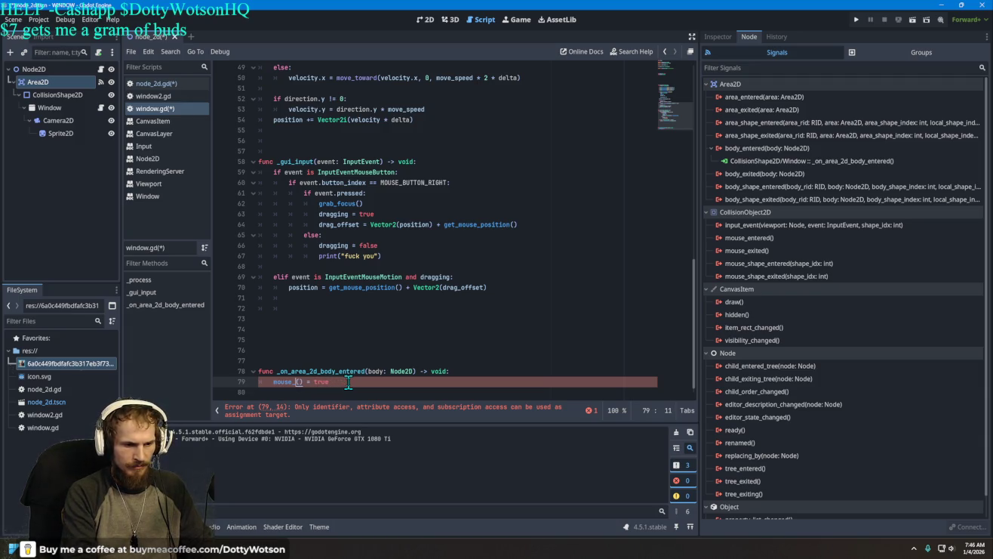
text(in)
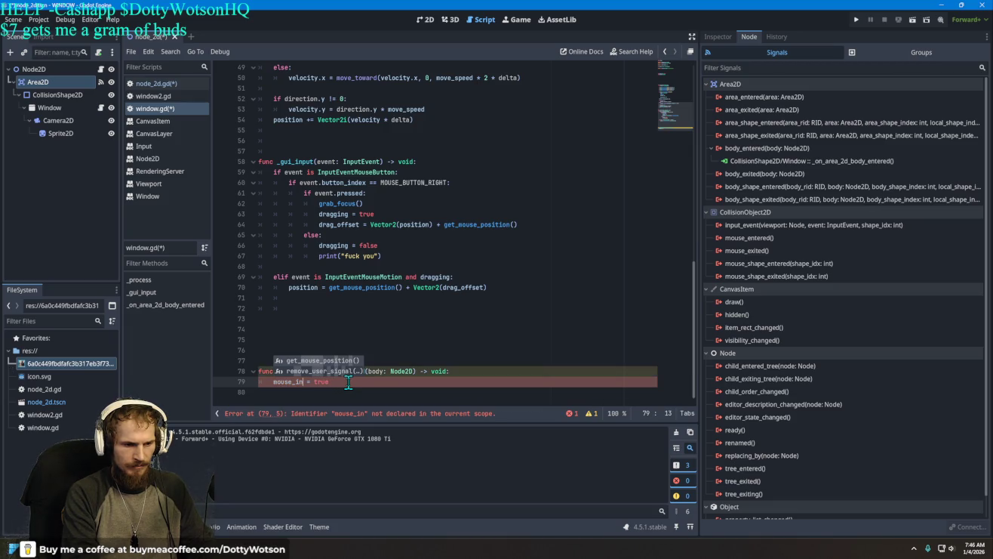
key(BackSpace)
key(BackSpace)
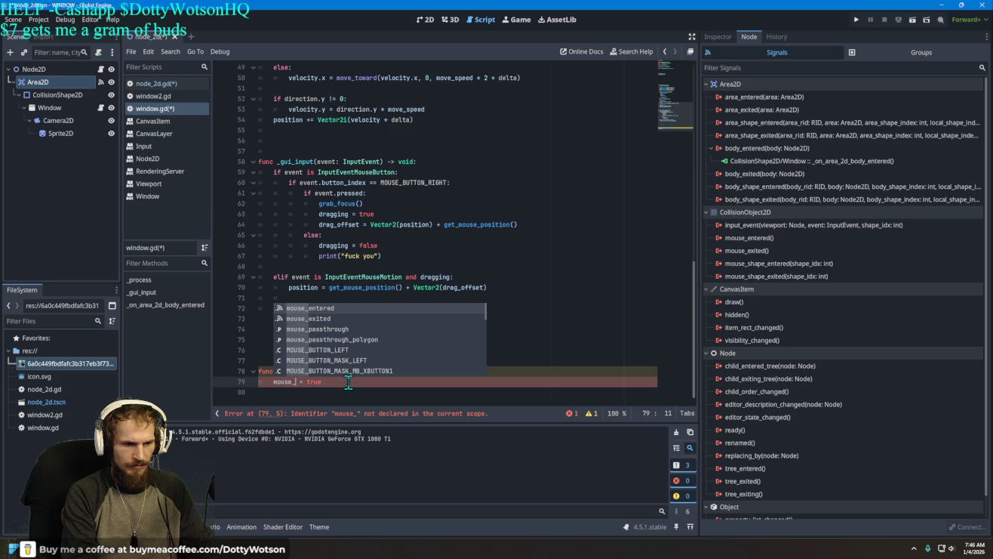
key(Return)
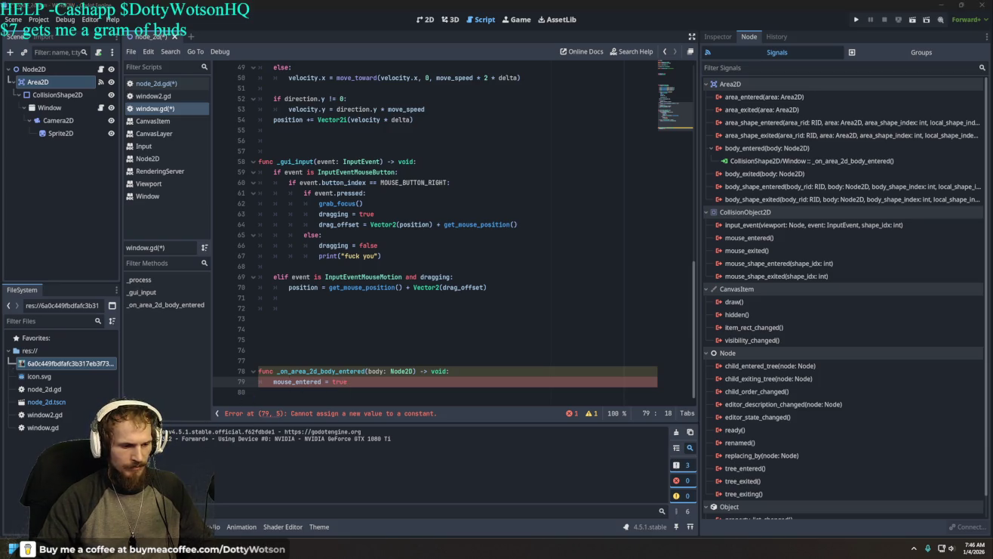
Declare 'var mouse_entered = false' on empty line 56 of window.gd
scroll(432, 163, up, 3)
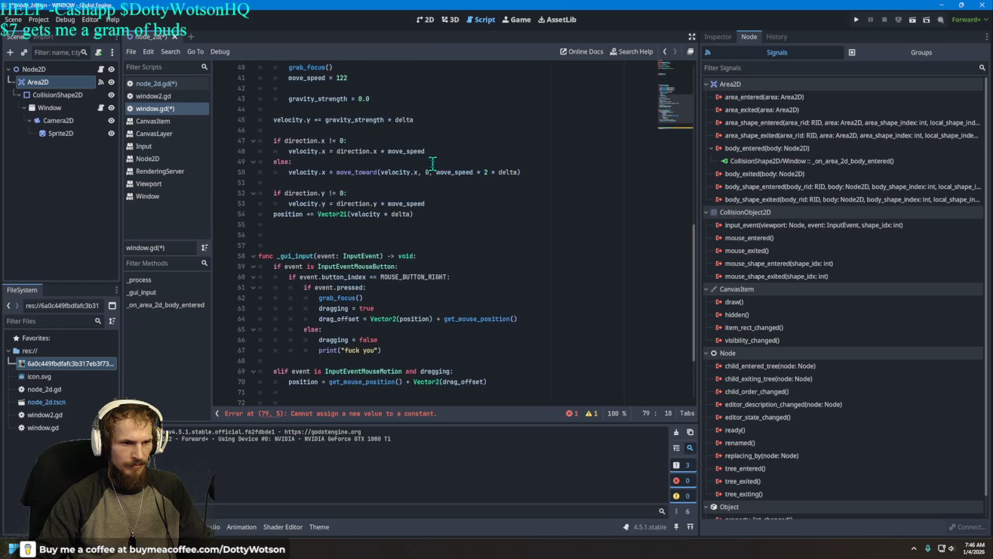
click(304, 237)
text(var )
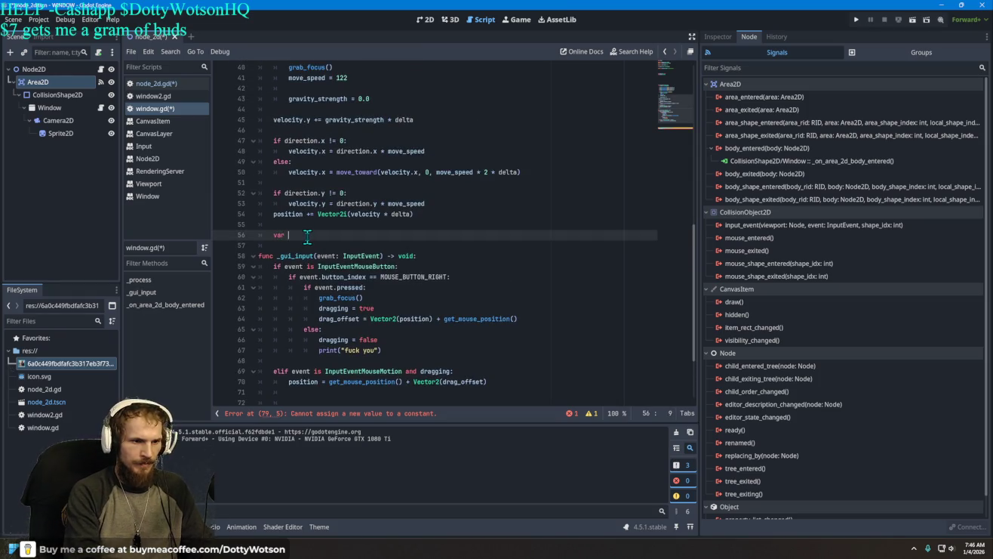
text(mouse e)
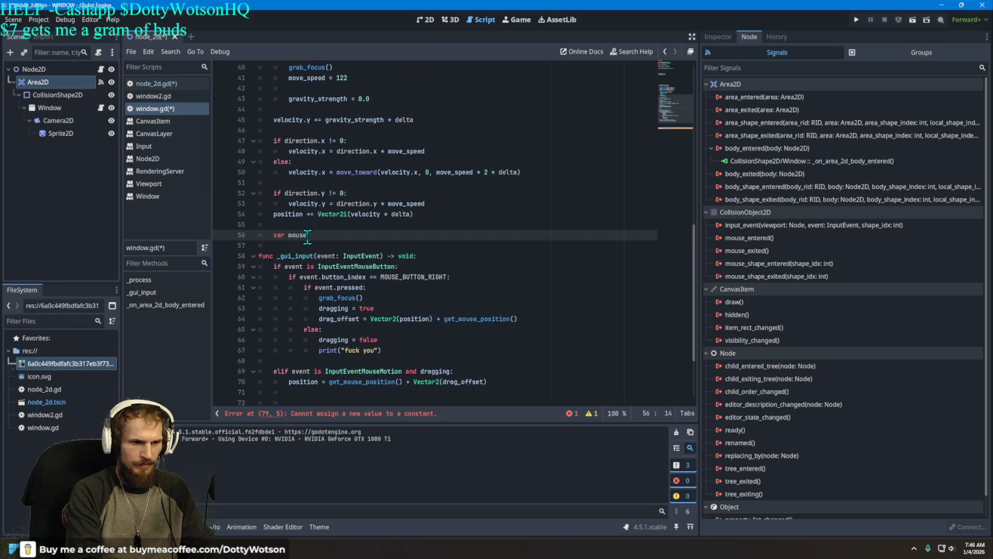
key(BackSpace)
text(_entered =)
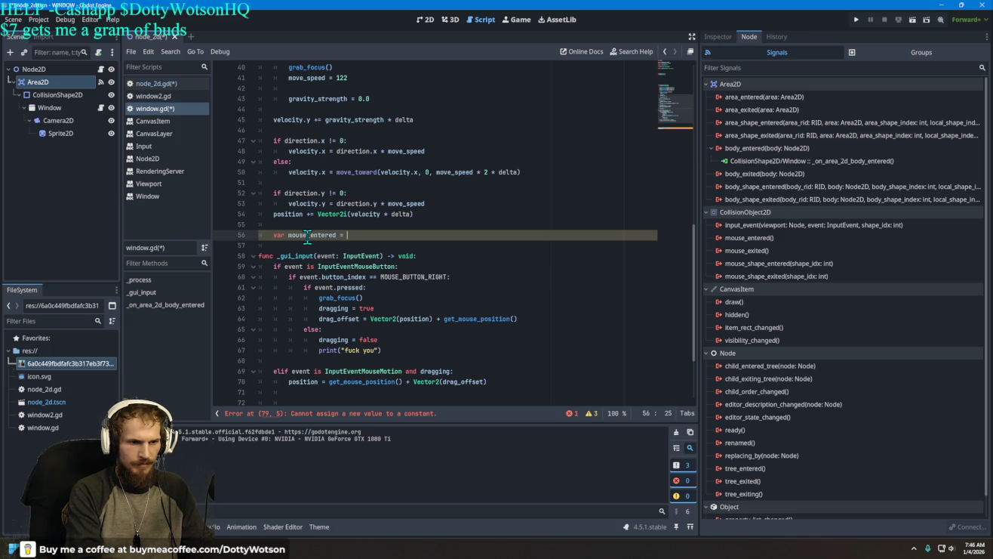
text(false)
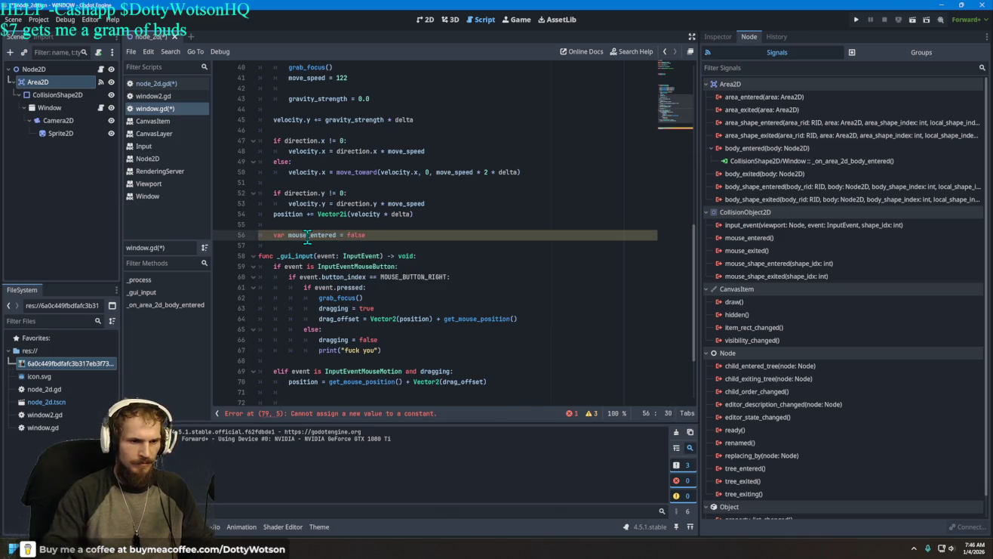
scroll(410, 250, down, 3)
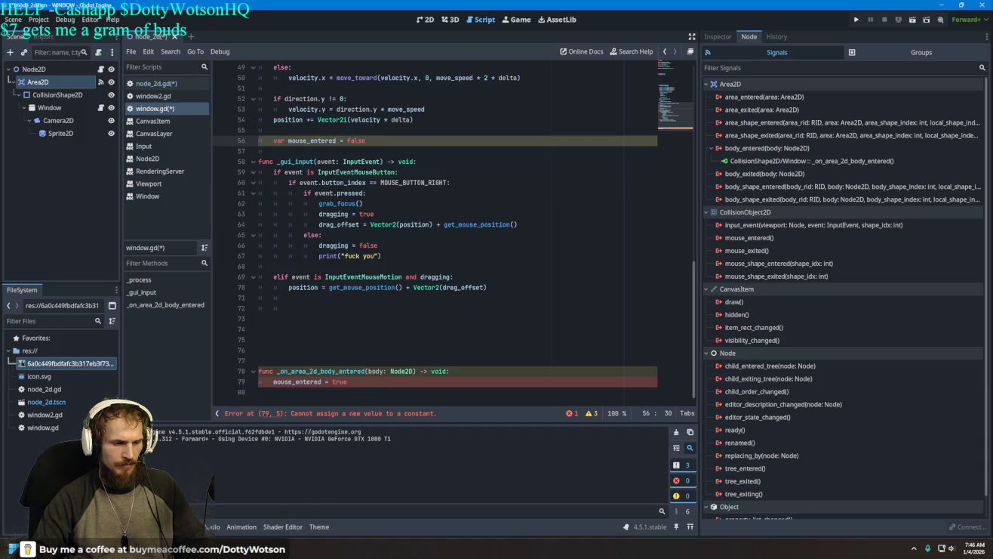
click(204, 549)
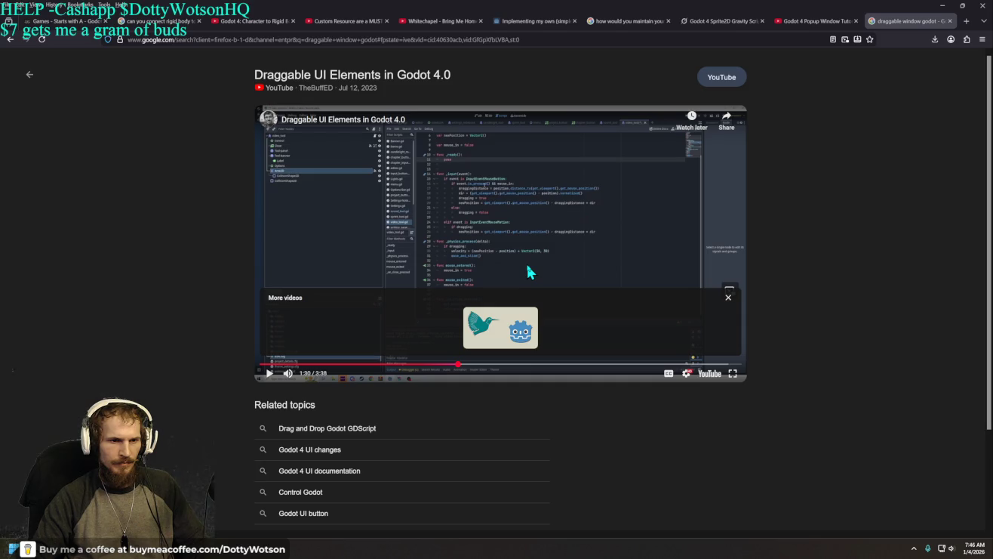
click(527, 261)
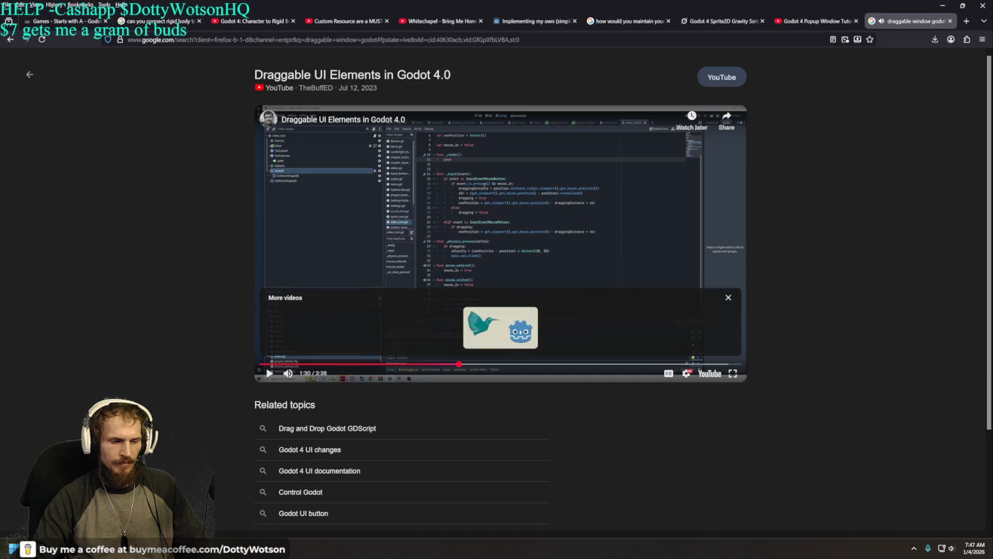
key(alt+Tab)
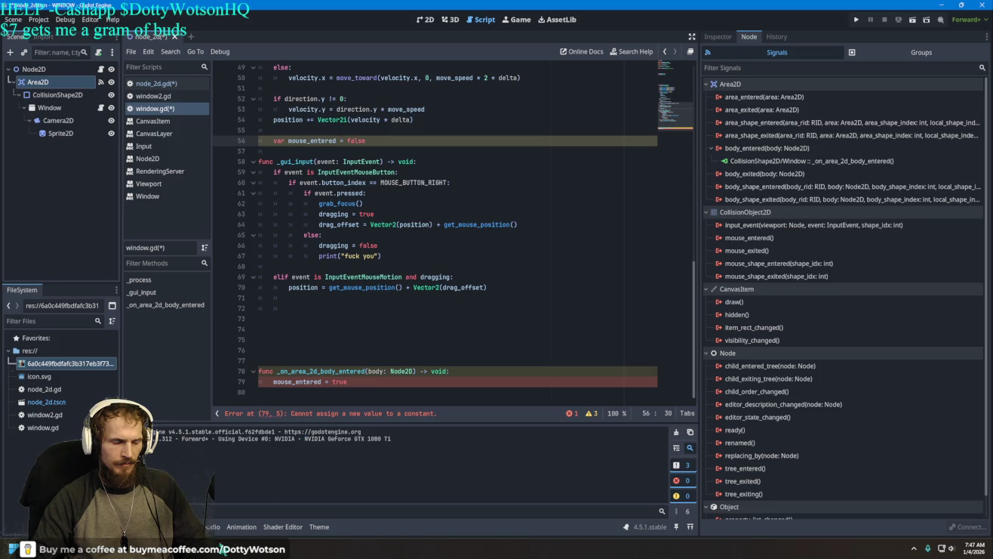
key(alt+Tab)
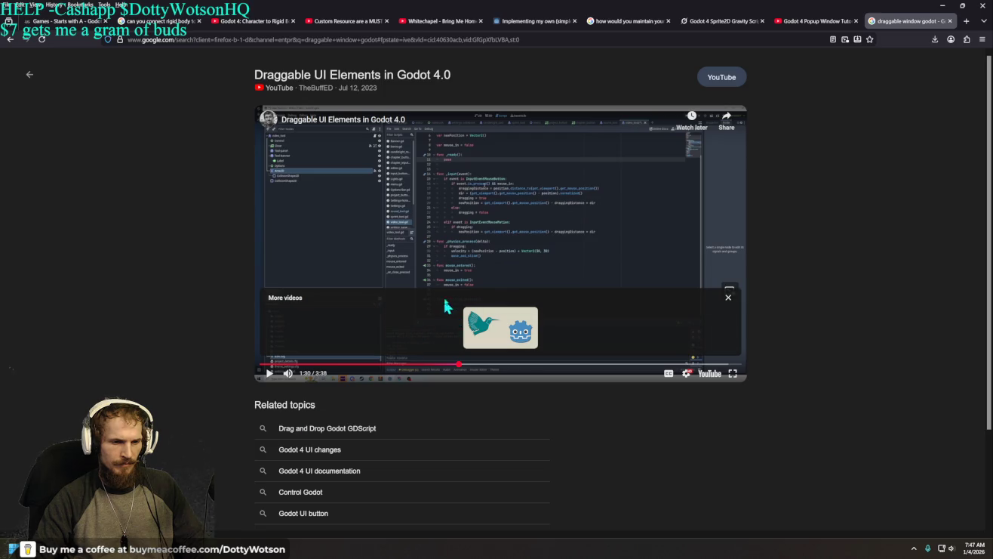
click(492, 243)
key(alt+Tab)
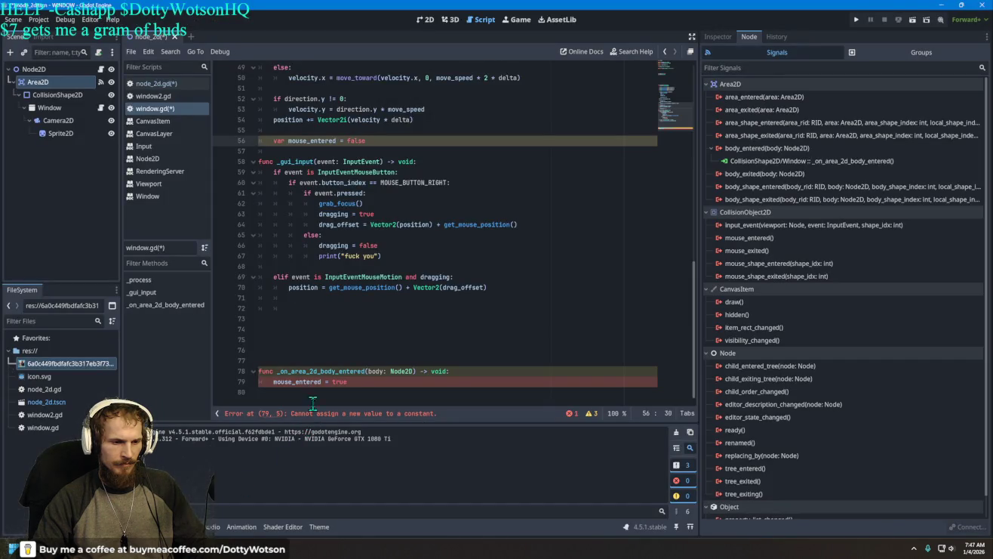
Change mouse_entered to mouse_in on lines 79 and 56, then move the declaration higher up
drag(323, 383, 273, 382)
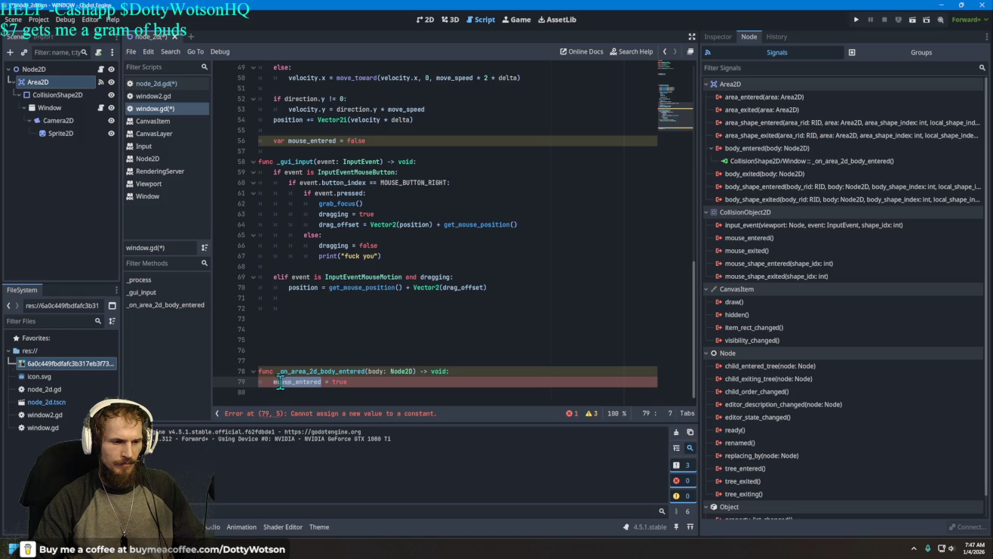
text(in)
key(BackSpace)
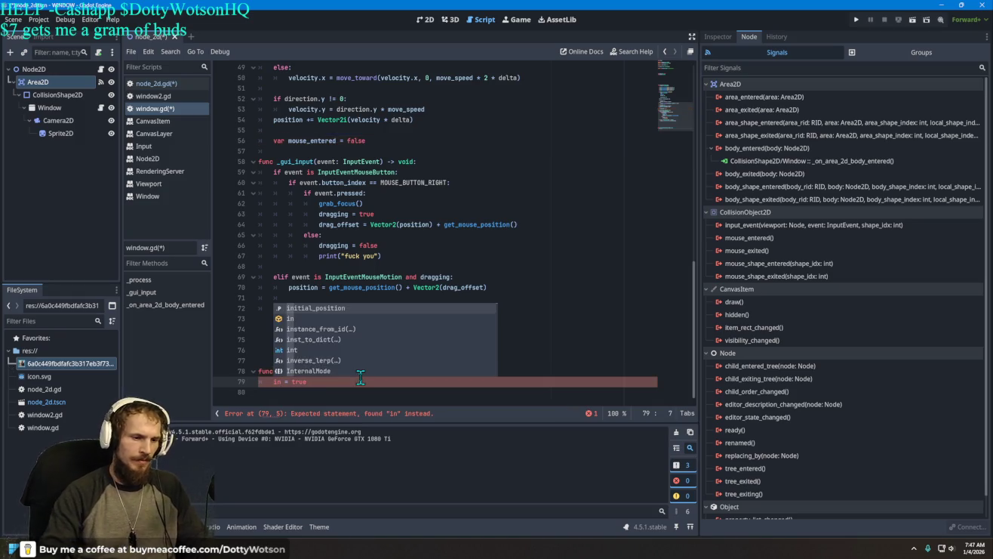
key(Escape)
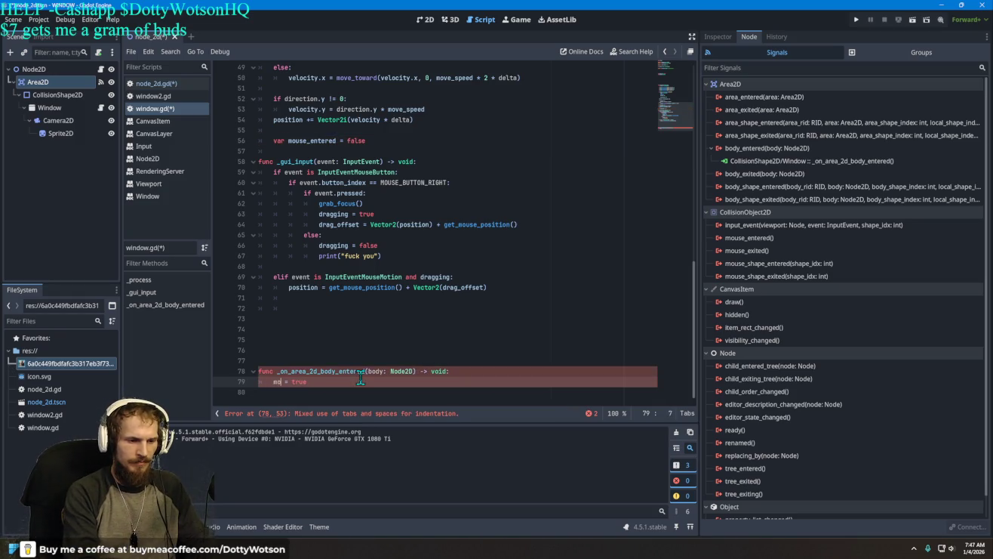
text(use_)
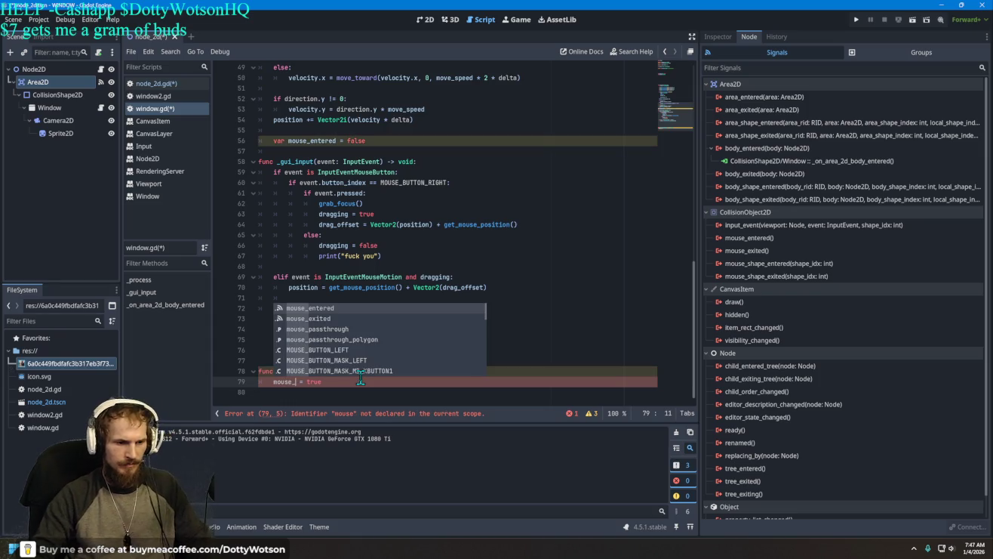
text(in)
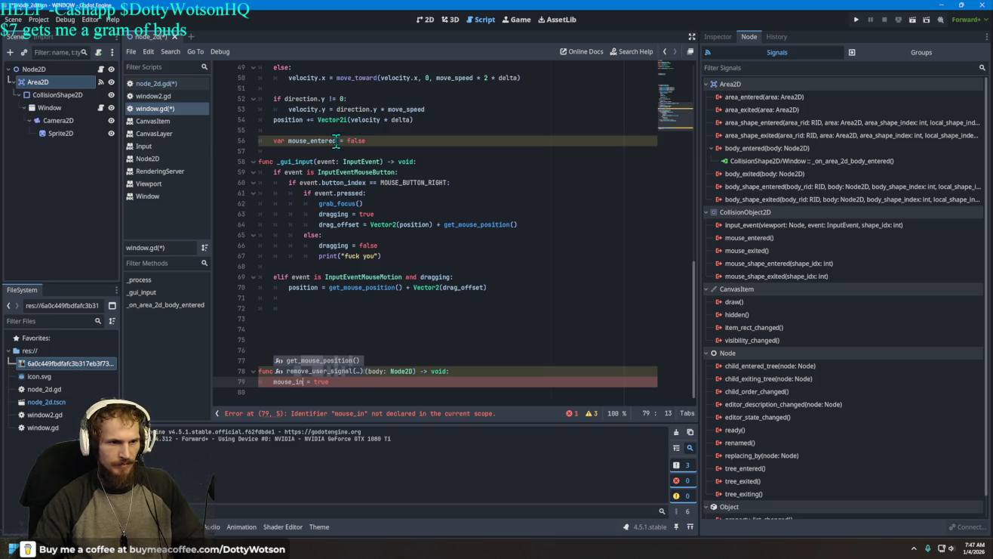
drag(337, 141, 288, 144)
text(m)
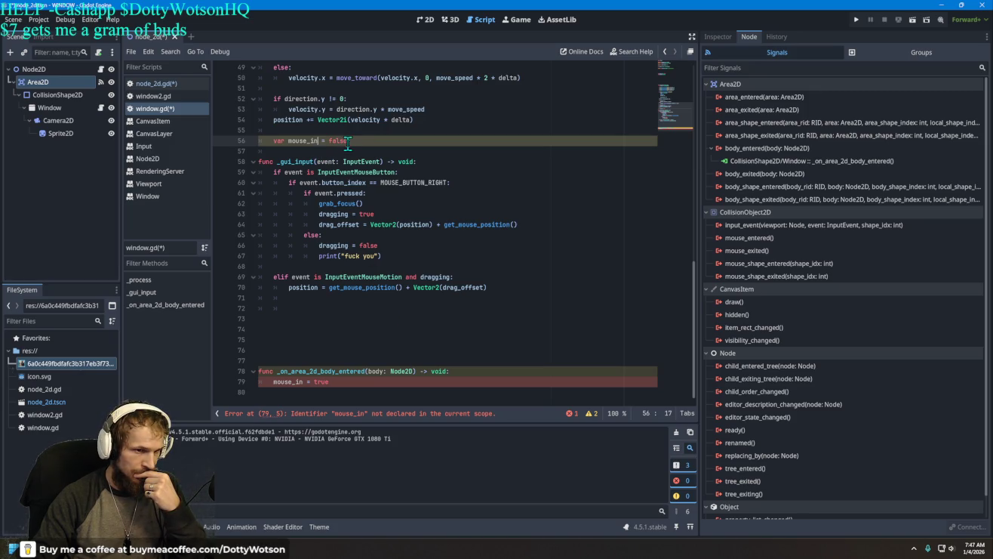
mouse_move(362, 141)
mouse_down()
mouse_move(273, 141)
mouse_move(290, 63)
mouse_move(304, 57)
mouse_move(291, 68)
mouse_move(302, 89)
mouse_move(273, 89)
mouse_up()
scroll(405, 227, down, 8)
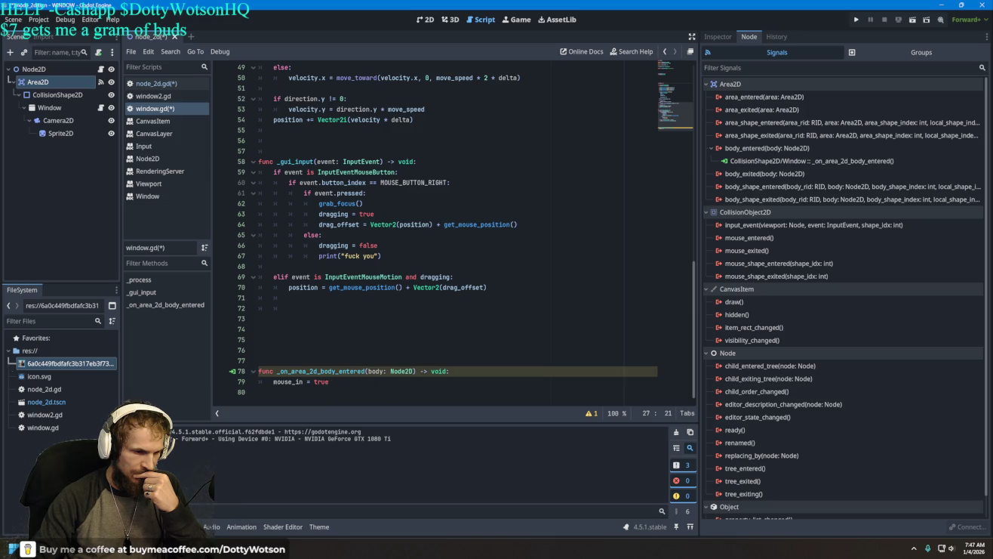
Open the debugger's Errors list and inspect the set_force_native error details
click(184, 416)
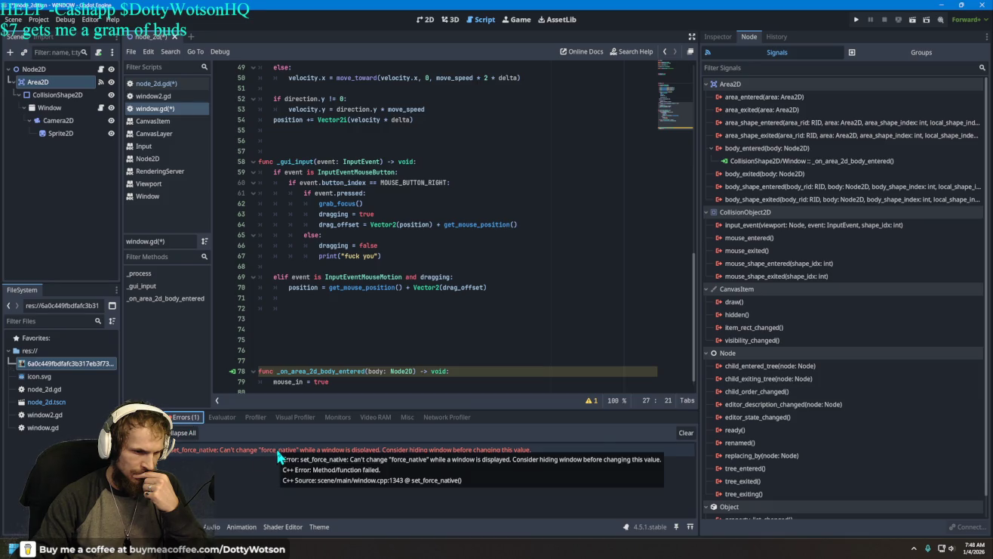
click(277, 449)
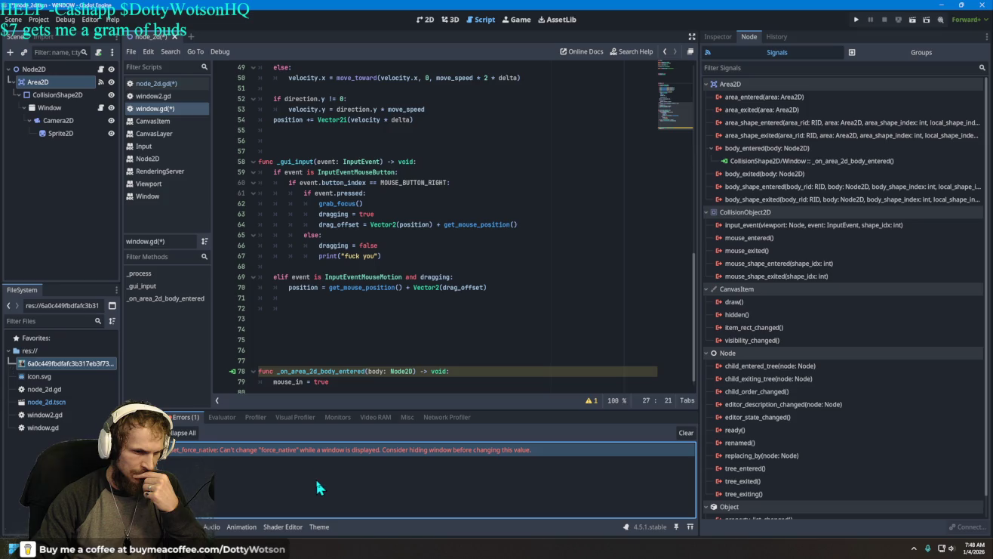
mouse_move(189, 549)
mouse_move(210, 459)
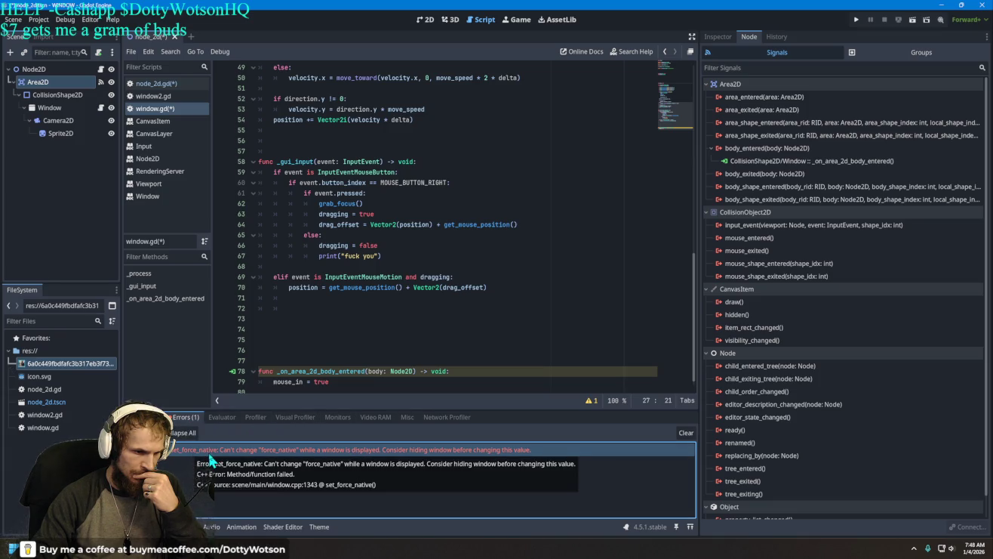
Uncheck Force Native for the Window node in the Inspector
click(51, 110)
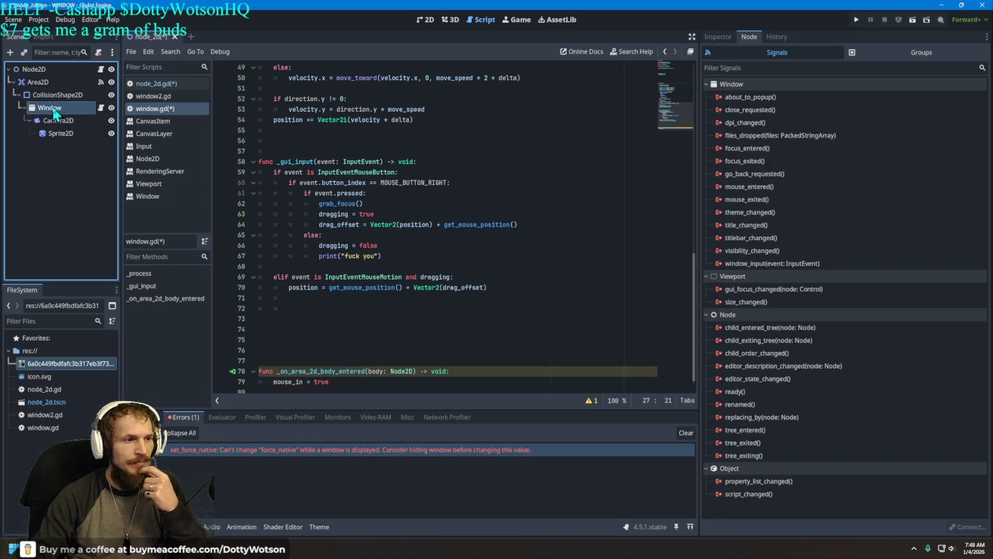
click(717, 37)
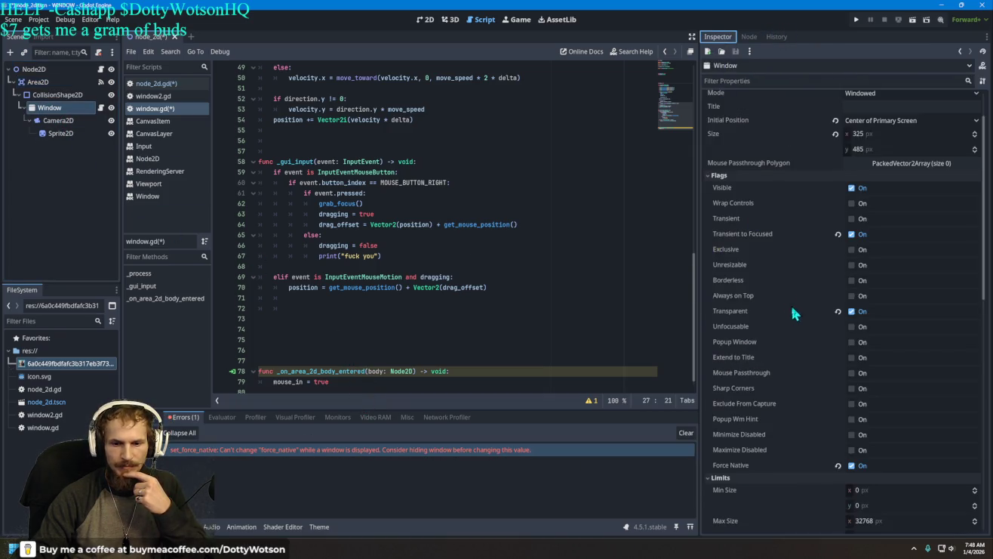
scroll(792, 311, down, 5)
click(855, 299)
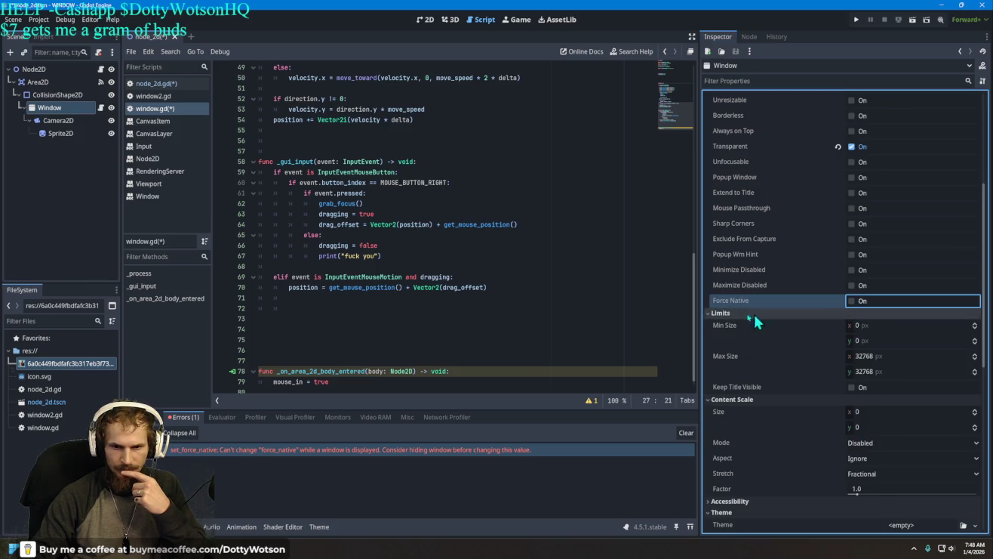
scroll(435, 325, up, 6)
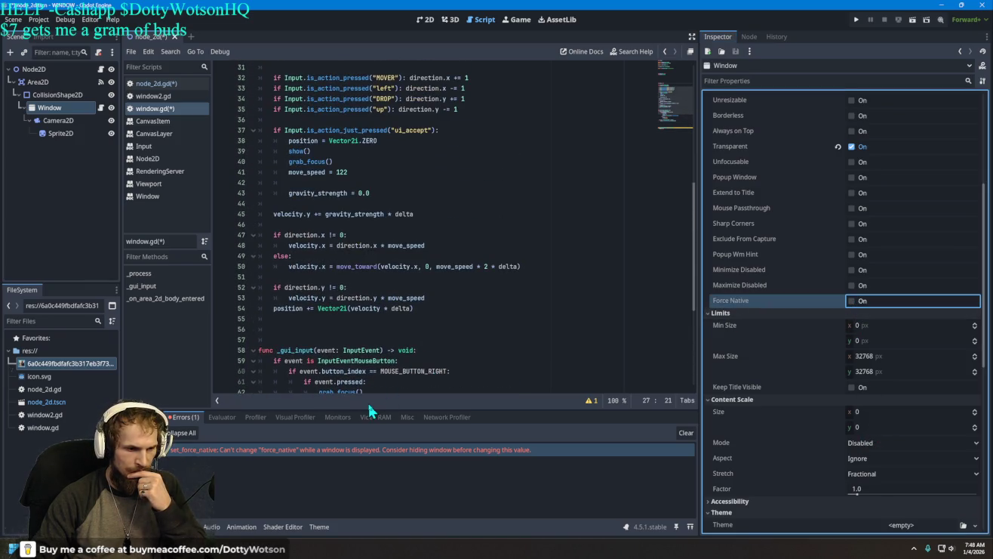
Clear the debugger's error list and jump to the line 78 unused-parameter warning
click(144, 418)
click(185, 417)
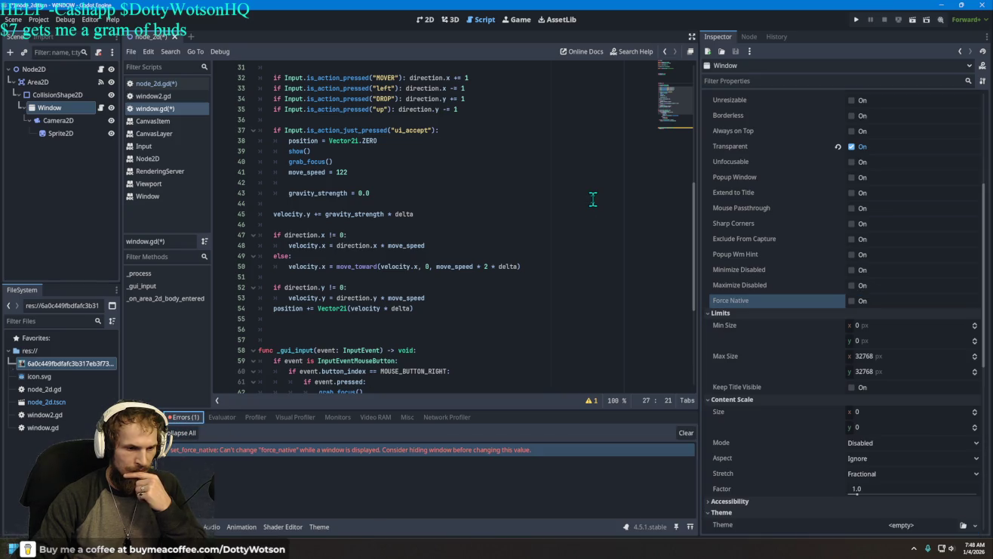
scroll(538, 257, down, 6)
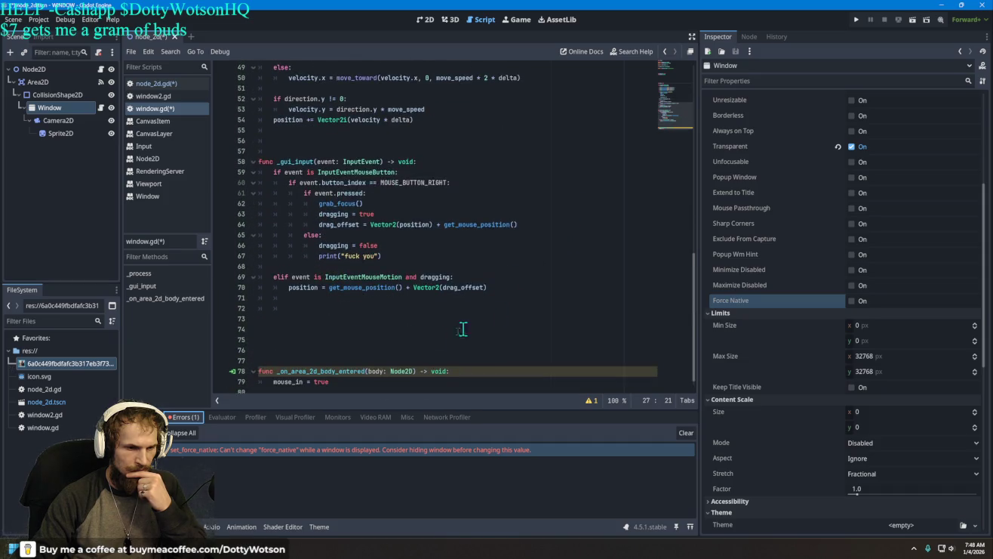
scroll(463, 329, down, 1)
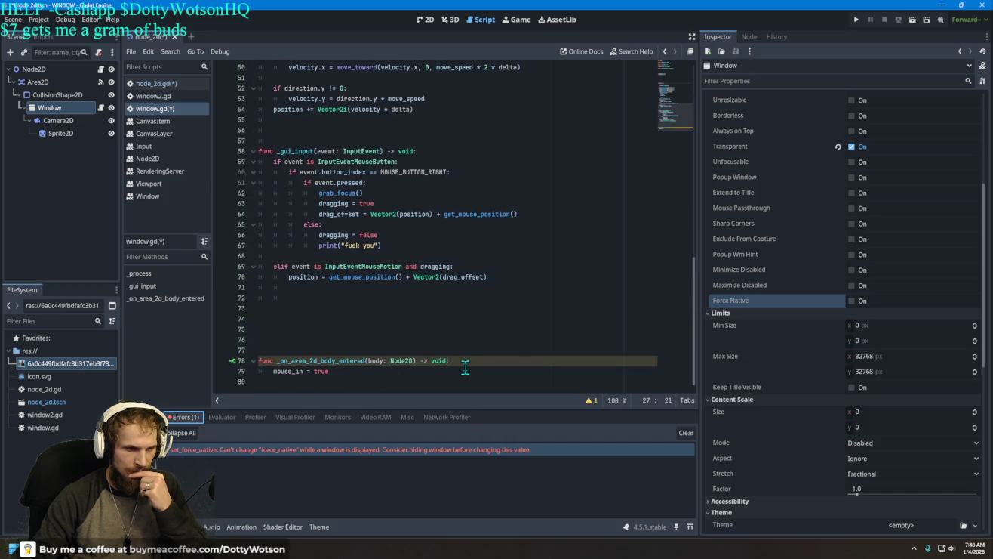
click(456, 360)
click(342, 374)
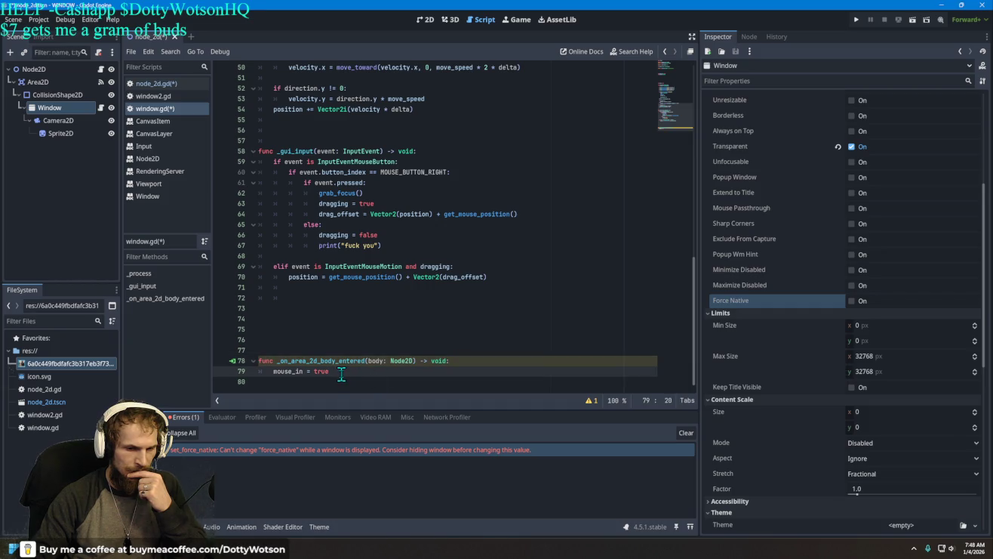
click(686, 433)
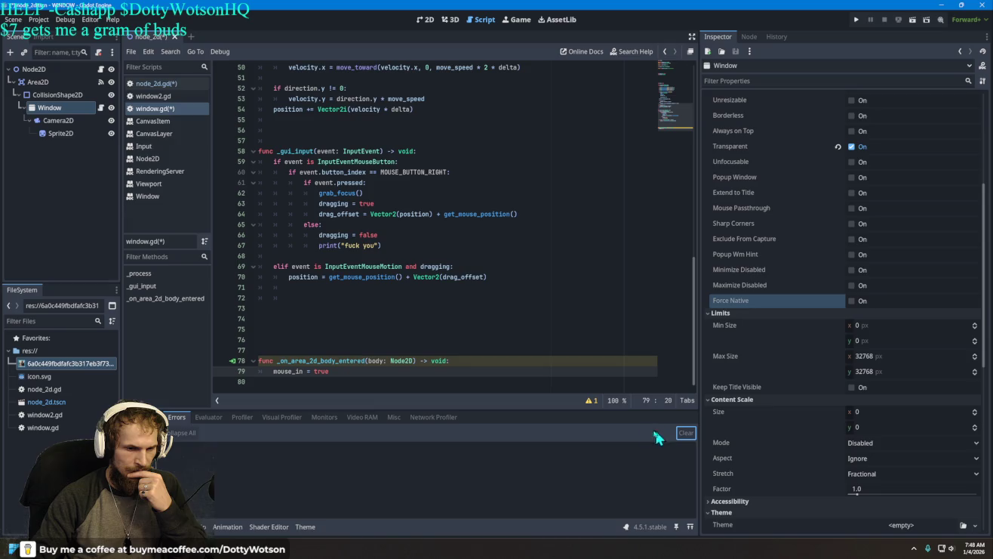
click(593, 401)
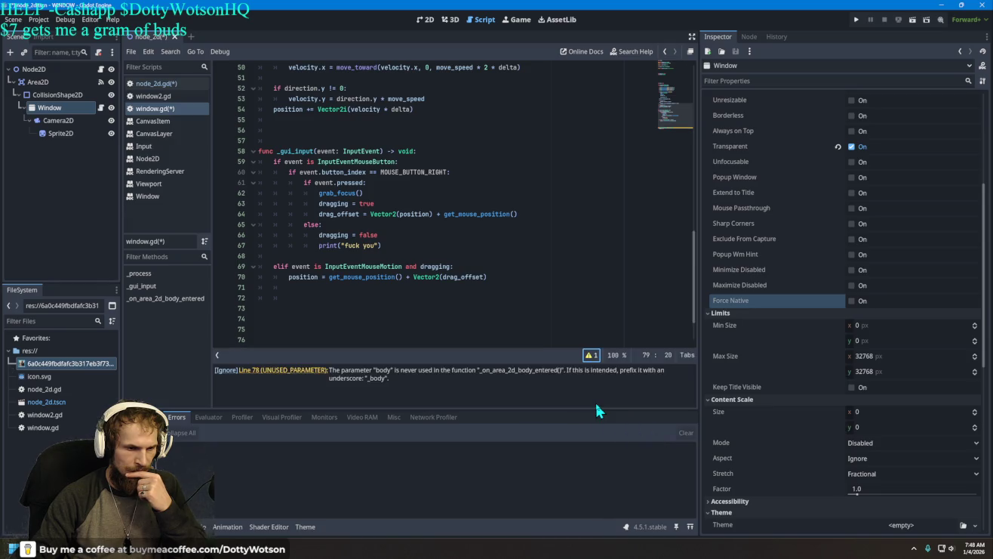
click(299, 372)
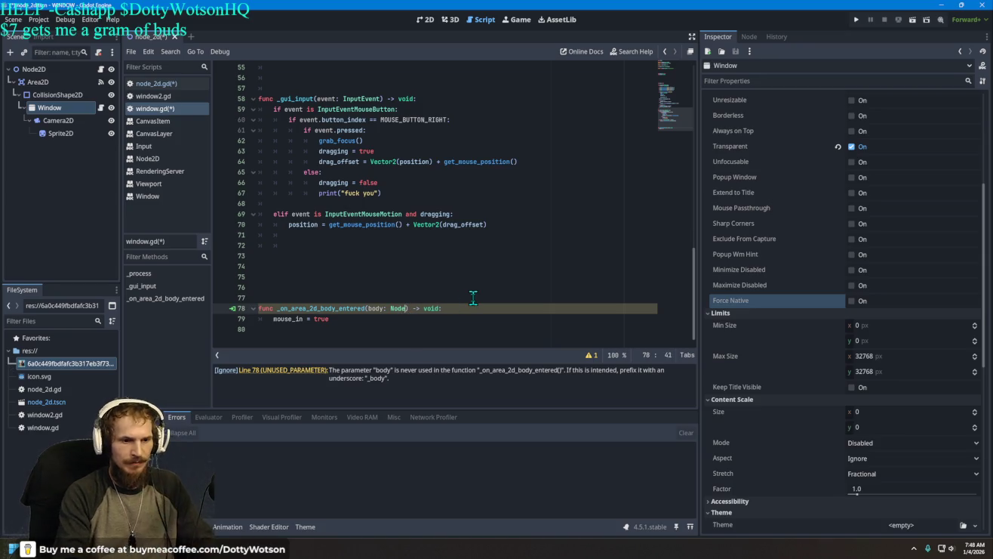
Set the body parameter's type hint on line 78 to Area2D, then switch to the browser tutorial
key(BackSpace)
key(BackSpace)
key(BackSpace)
key(BackSpace)
text(window)
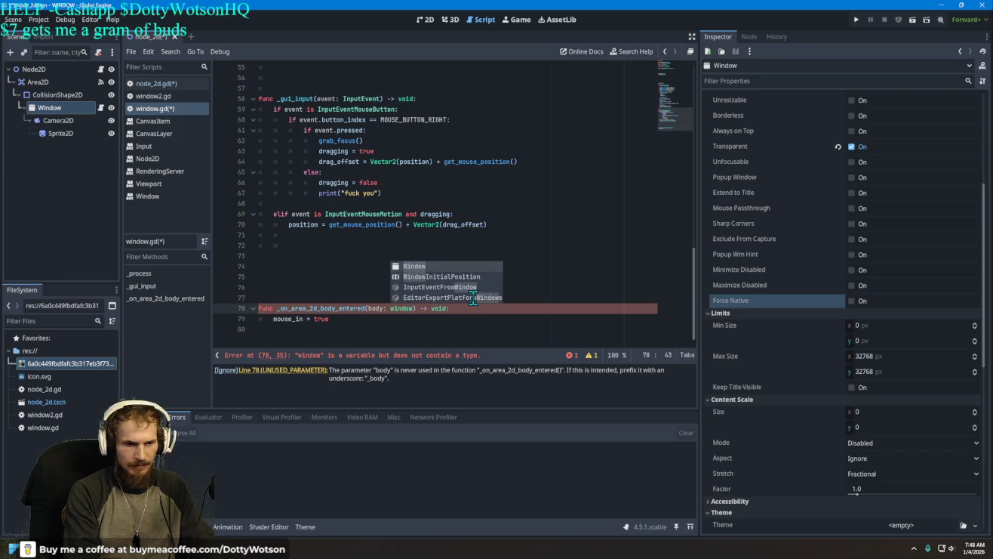
key(Return)
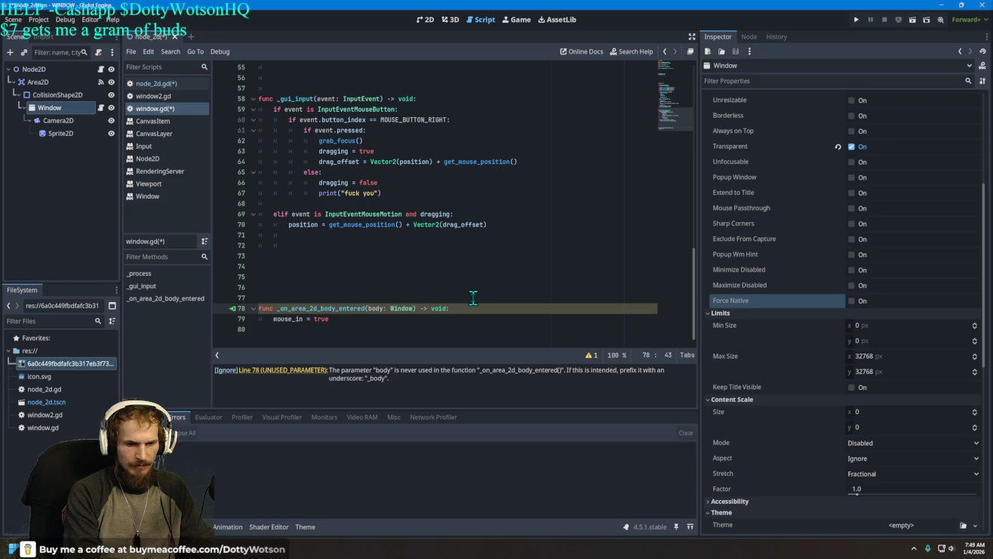
key(ctrl+space)
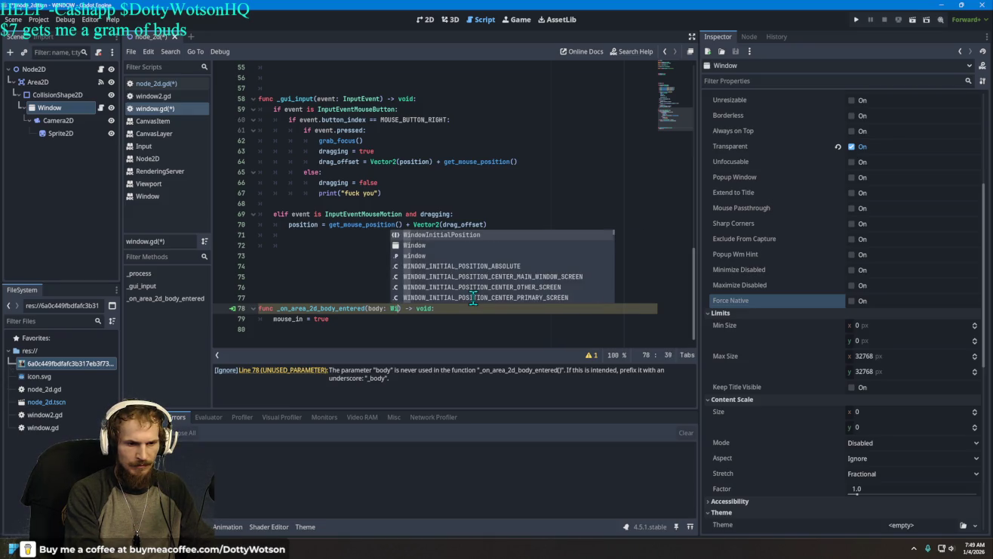
key(ctrl+BackSpace)
text(2)
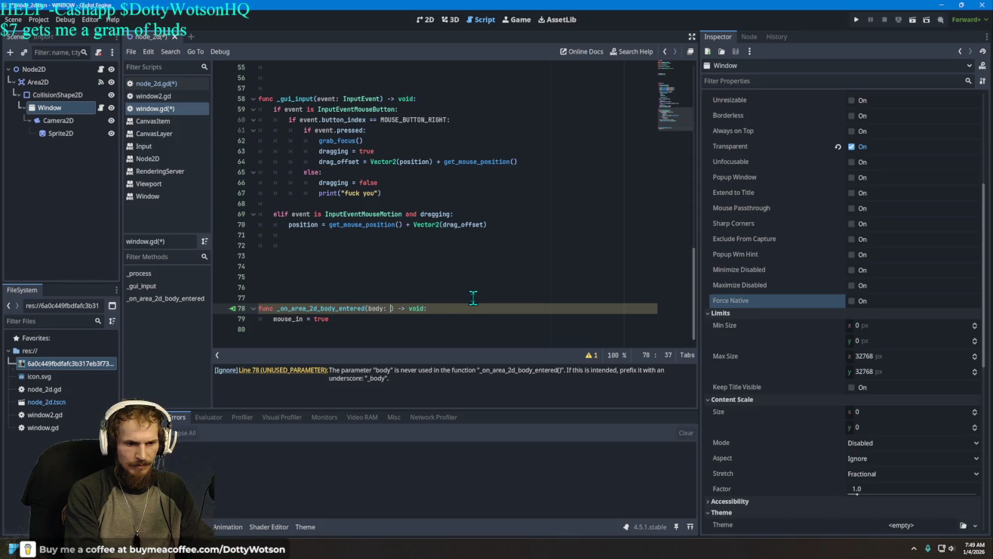
text(node2)
text(d)
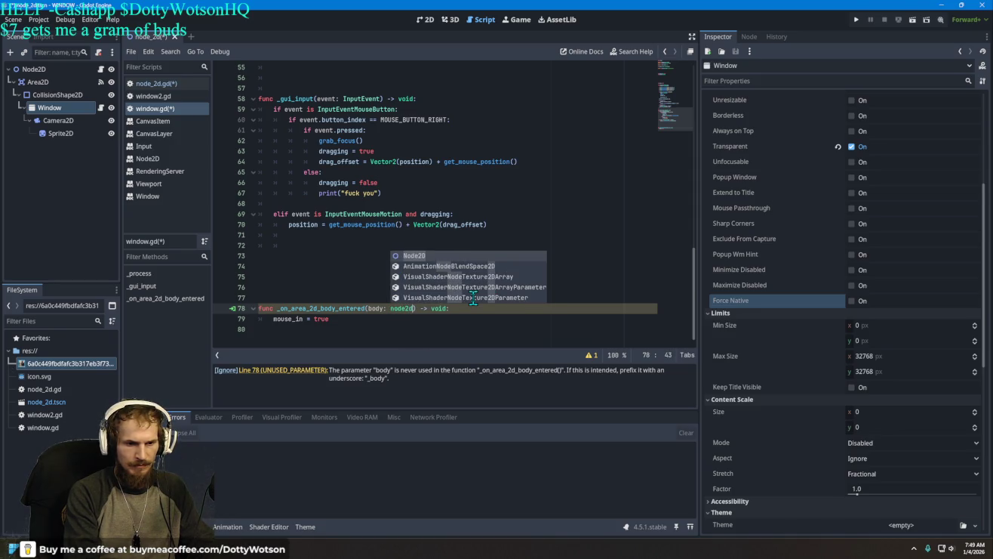
key(ctrl+BackSpace)
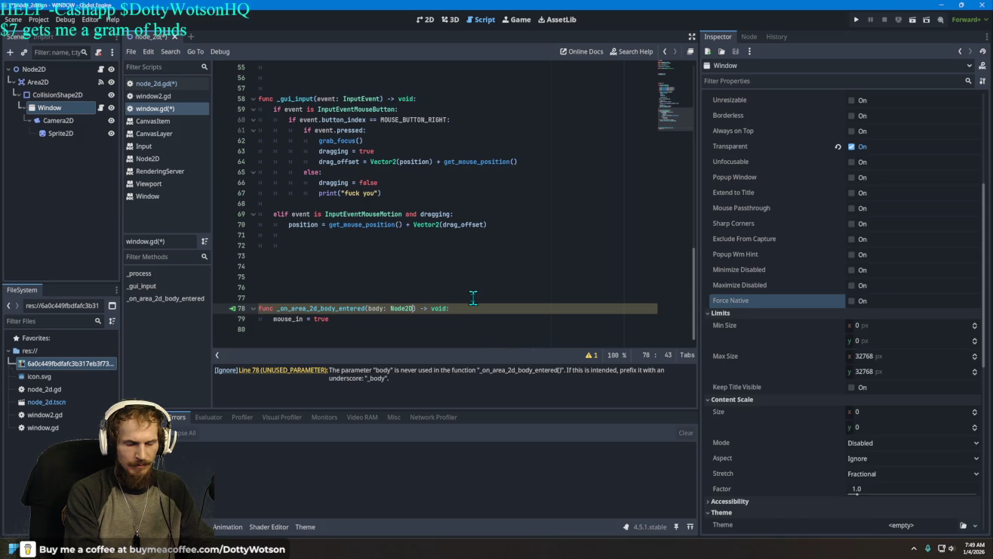
text(Area)
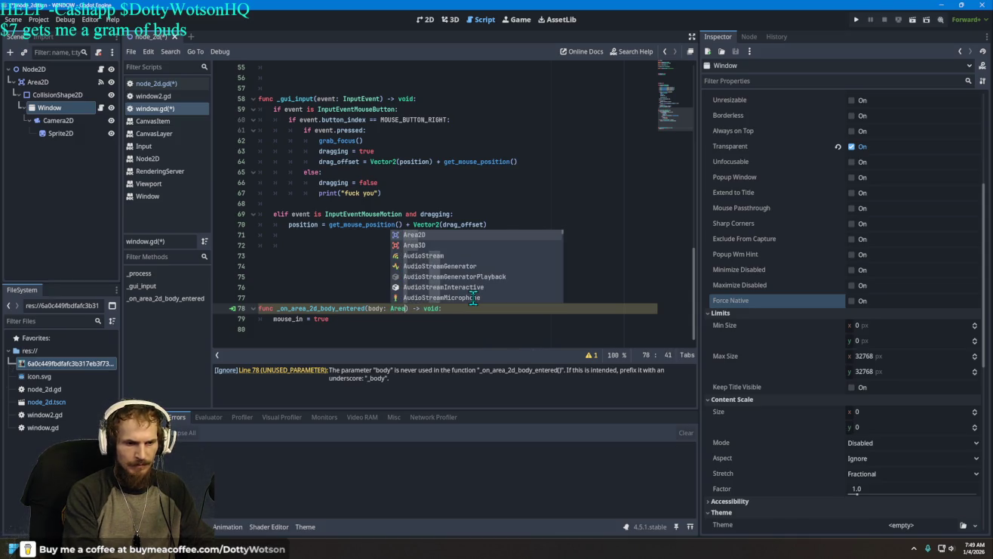
key(Return)
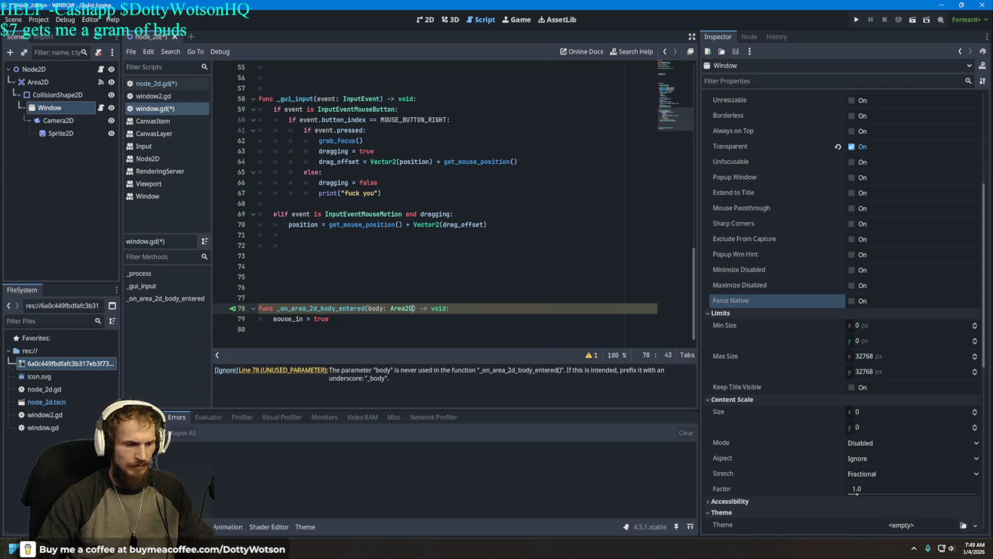
key(alt+Tab)
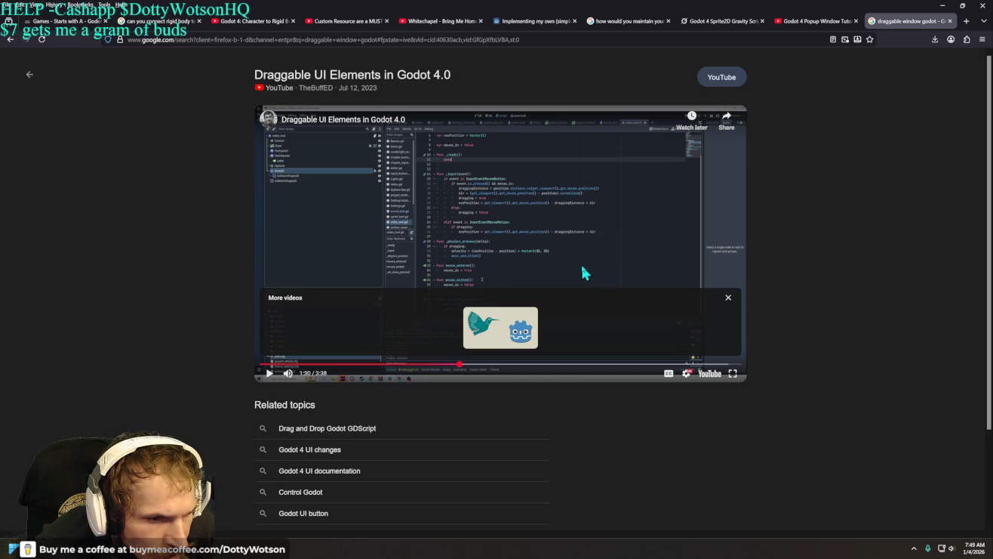
Play the Draggable UI tutorial up to about 1:44, pause it, and go back to Godot
click(533, 246)
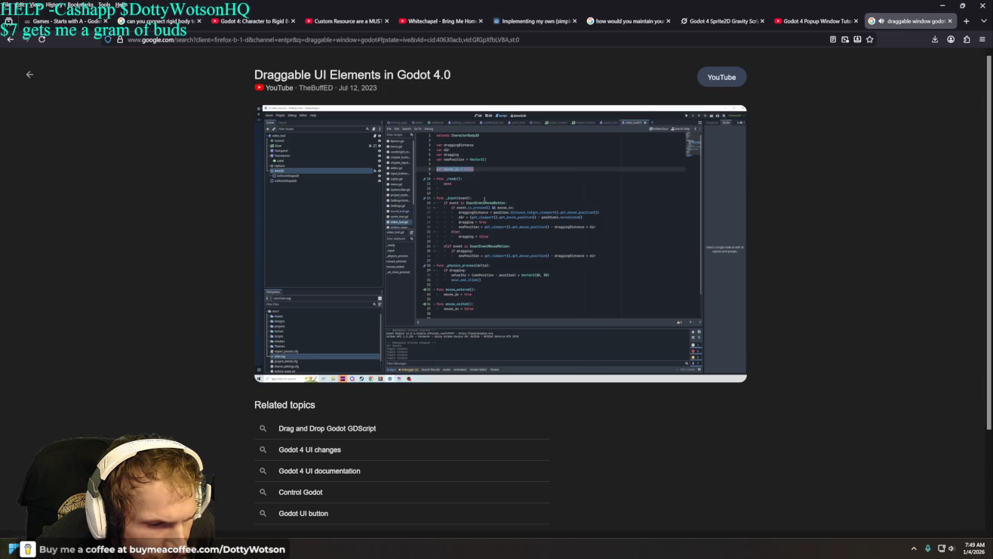
click(617, 215)
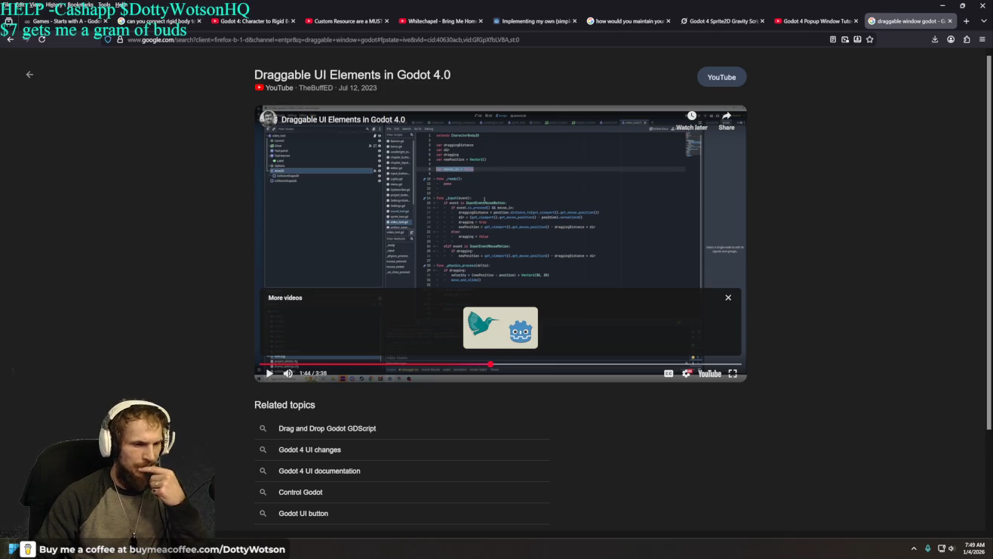
key(alt+Tab)
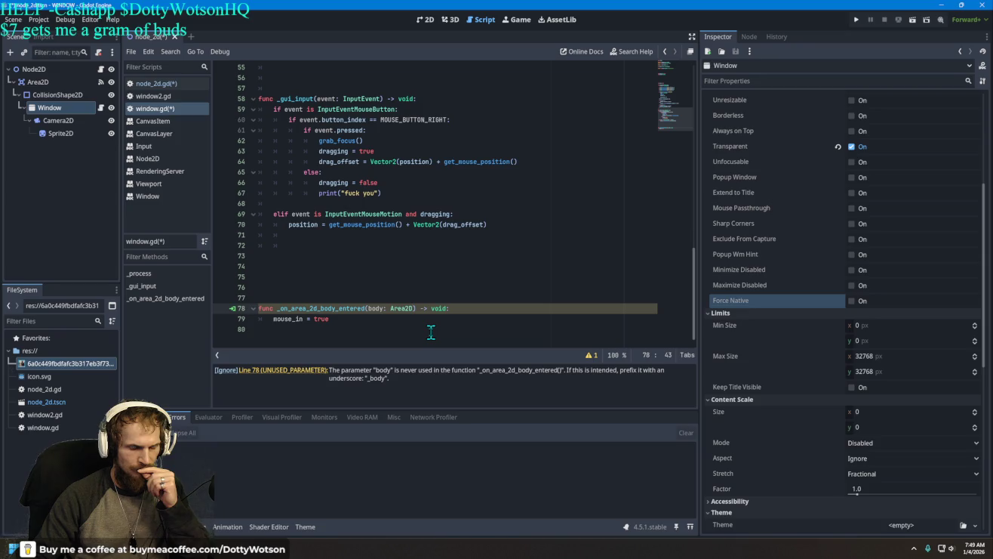
scroll(431, 332, up, 15)
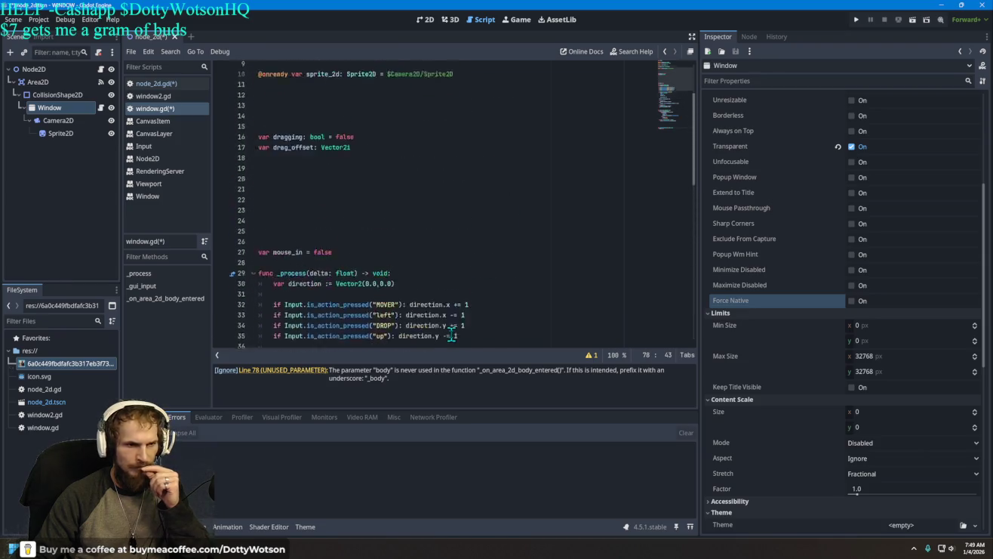
scroll(451, 334, up, 2)
scroll(452, 335, down, 9)
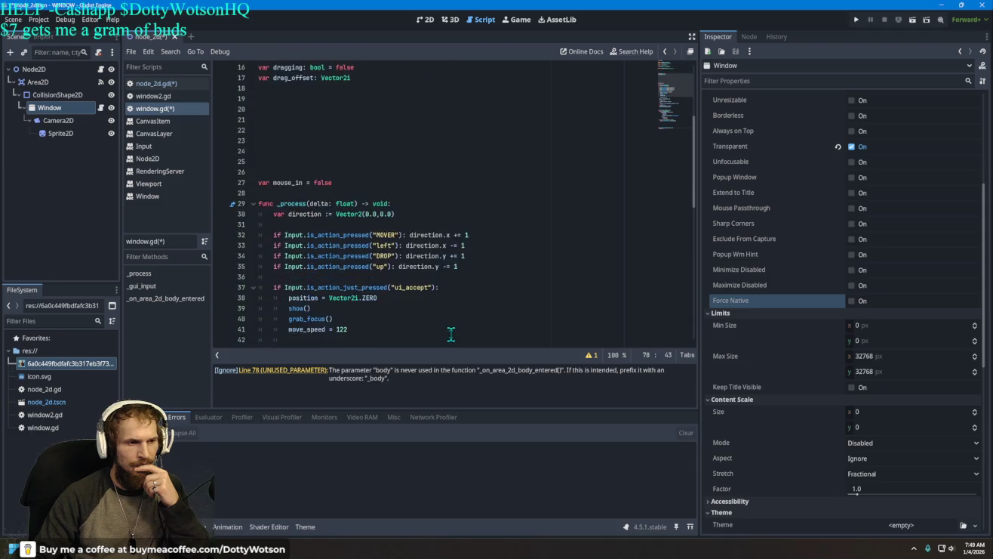
scroll(452, 335, down, 9)
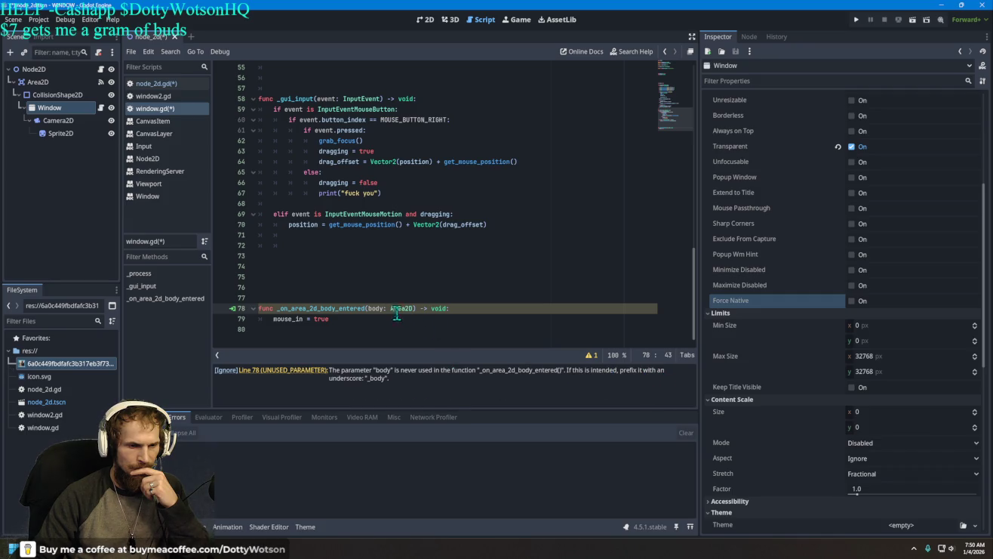
Prefix the line 78 parameter as _body and show the Window node's signals in the Node dock
text(_)
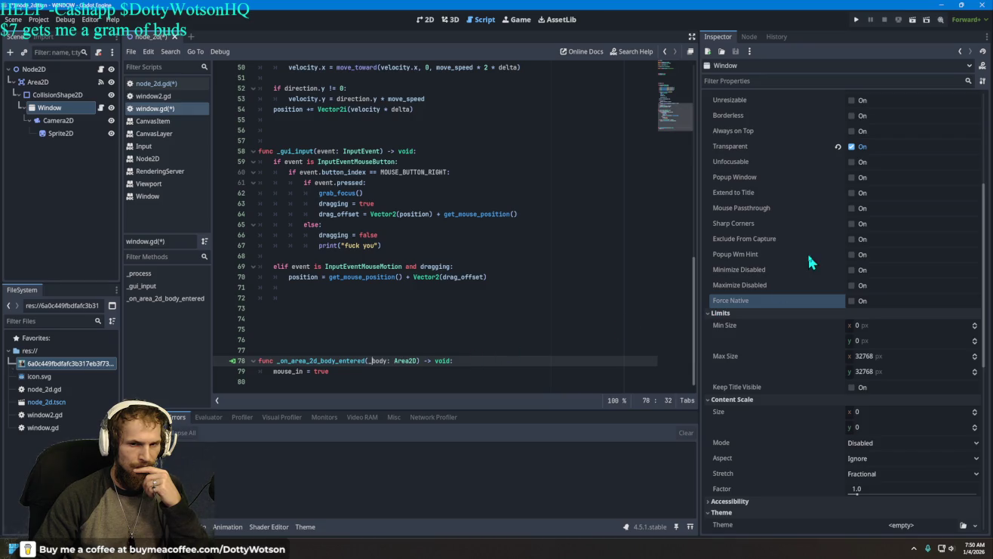
click(752, 37)
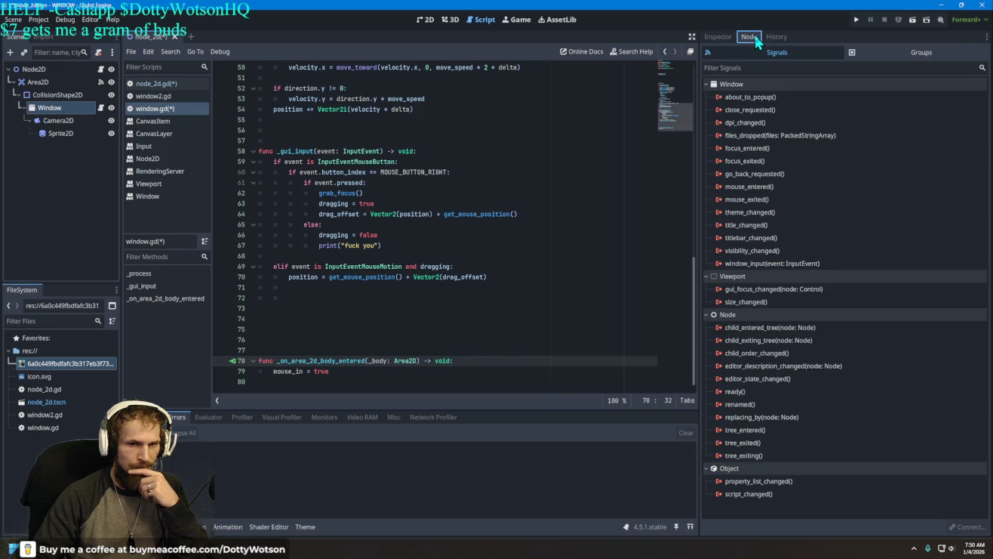
Connect Area2D's body_exited signal to the Window node, creating _on_area_2d_body_exited
click(771, 199)
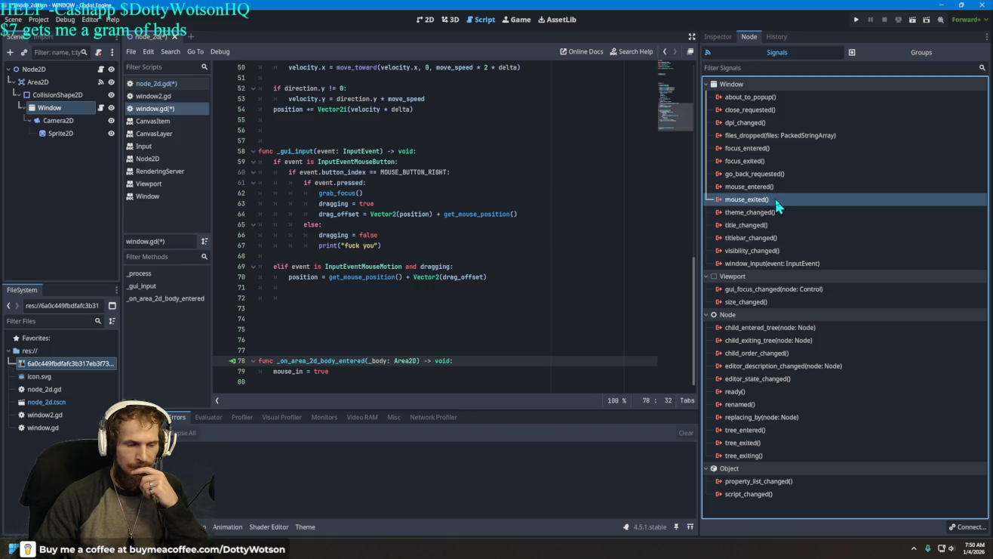
click(61, 96)
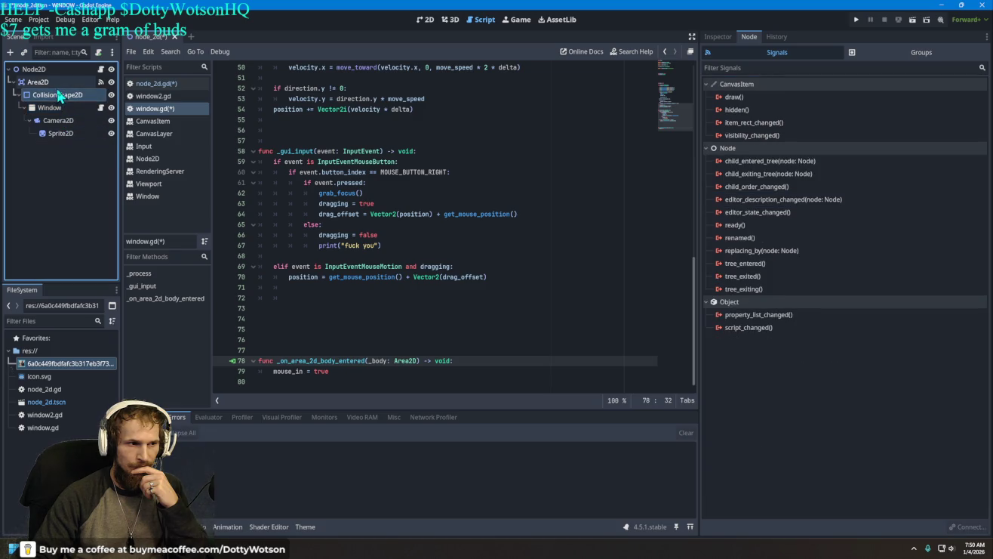
click(38, 82)
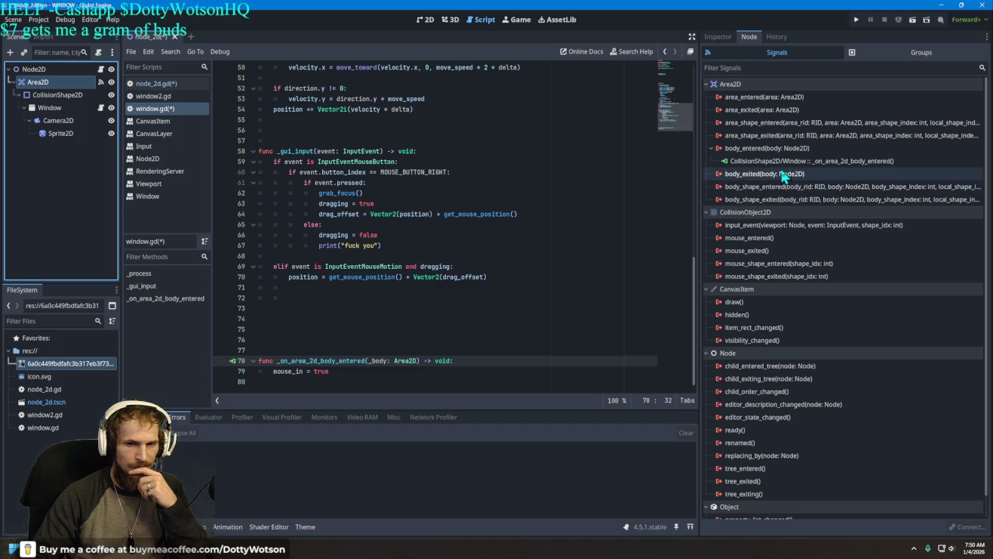
double_click(783, 173)
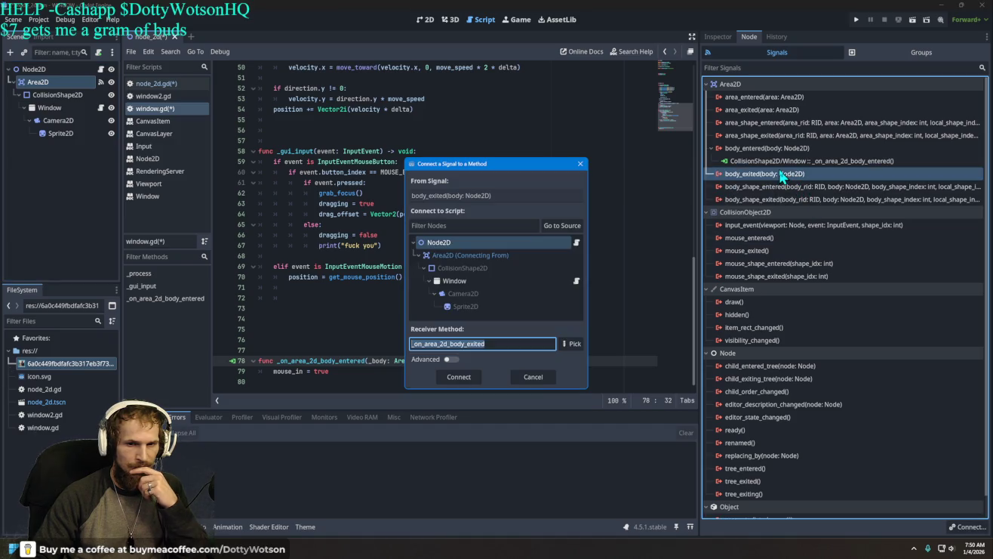
click(489, 287)
click(459, 377)
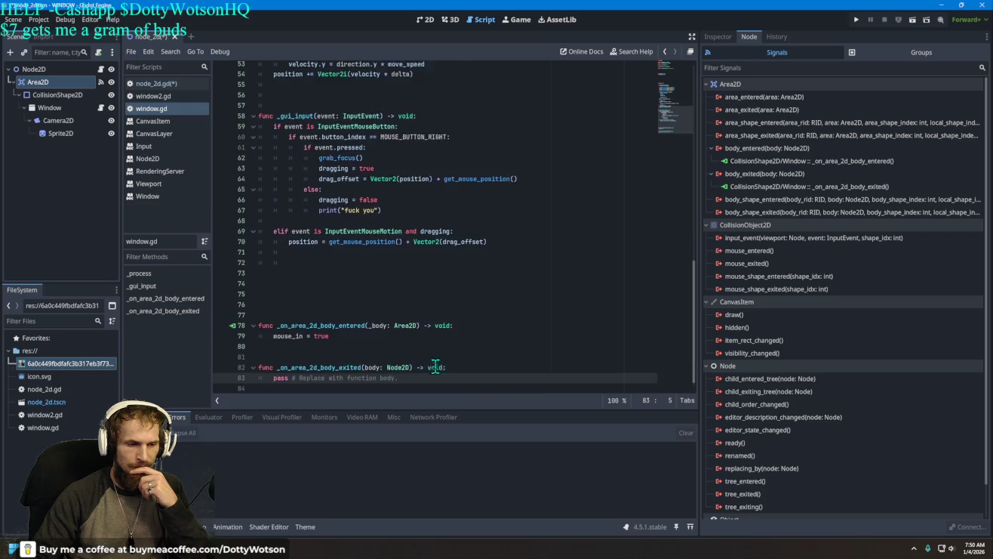
Replace the new exit handler's placeholder body with 'mouse_out = true'
key(End)
key(BackSpace)
key(BackSpace)
key(BackSpace)
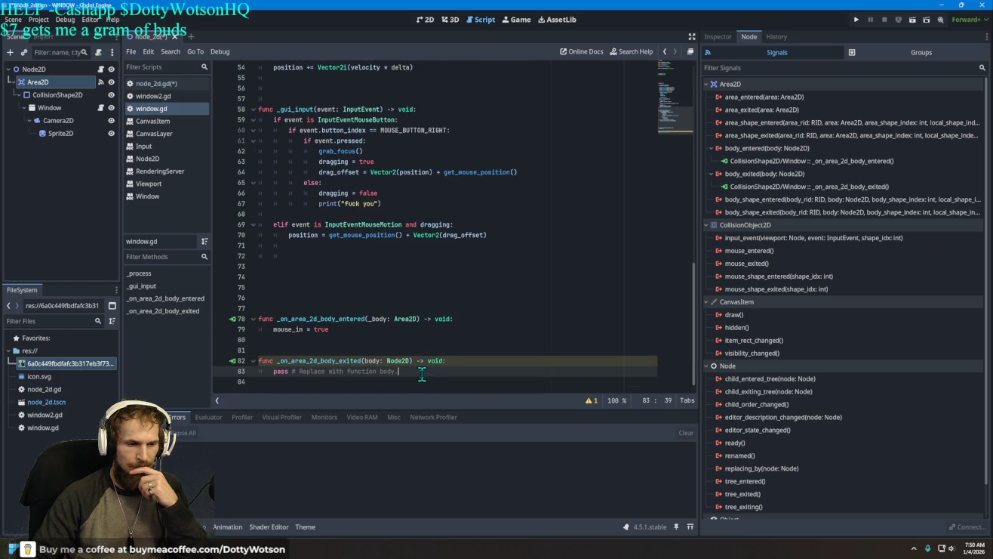
key(BackSpace)
key(BackSpace)
key(BackSpace)
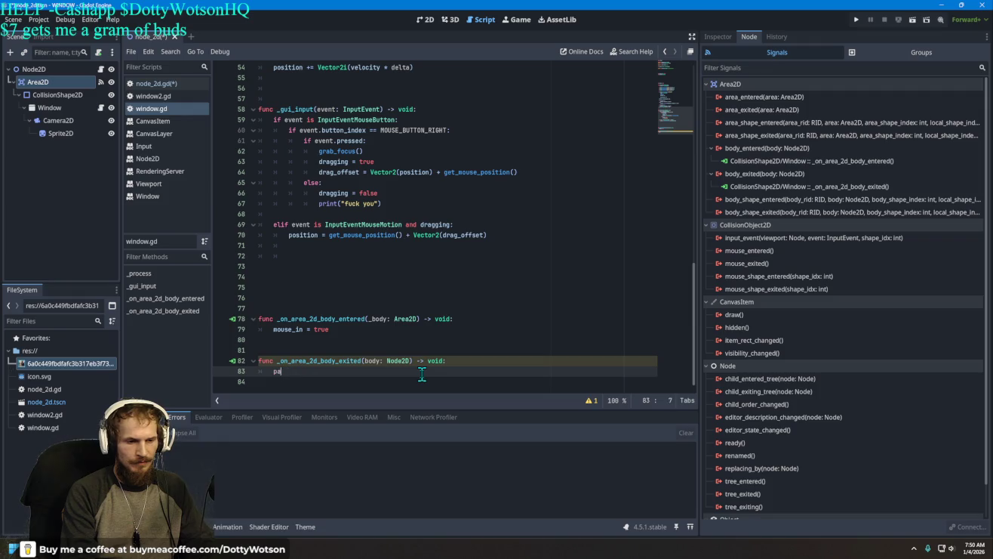
text(mouse)
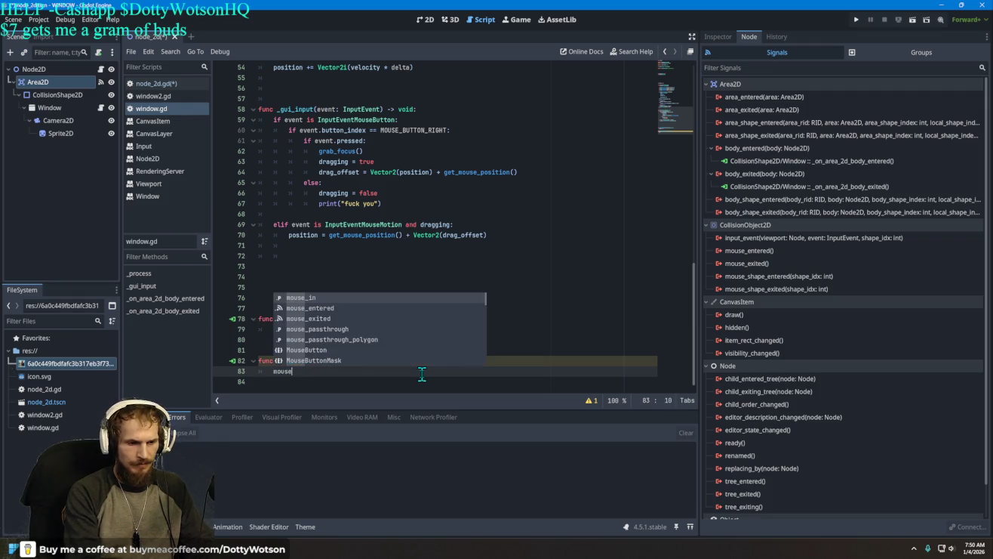
text(_out)
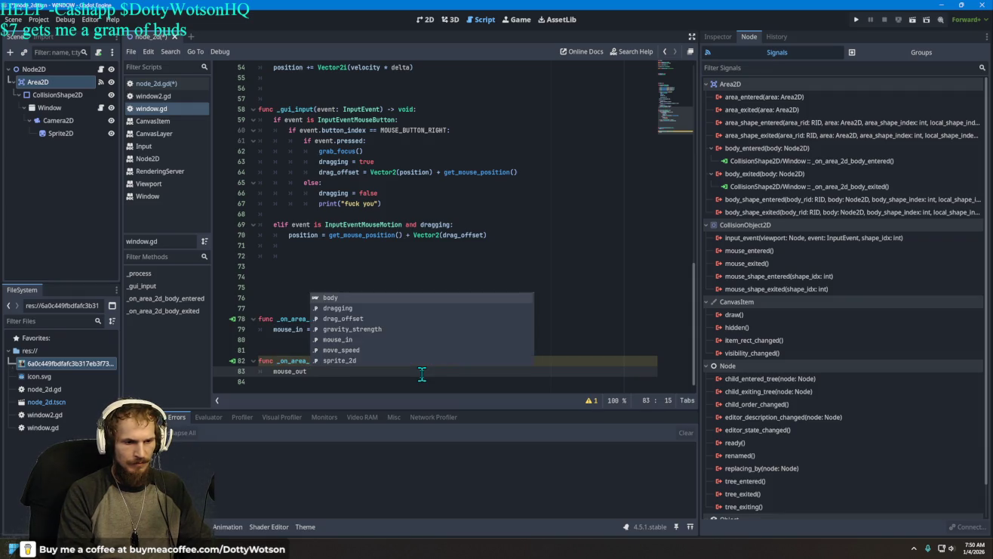
text( =)
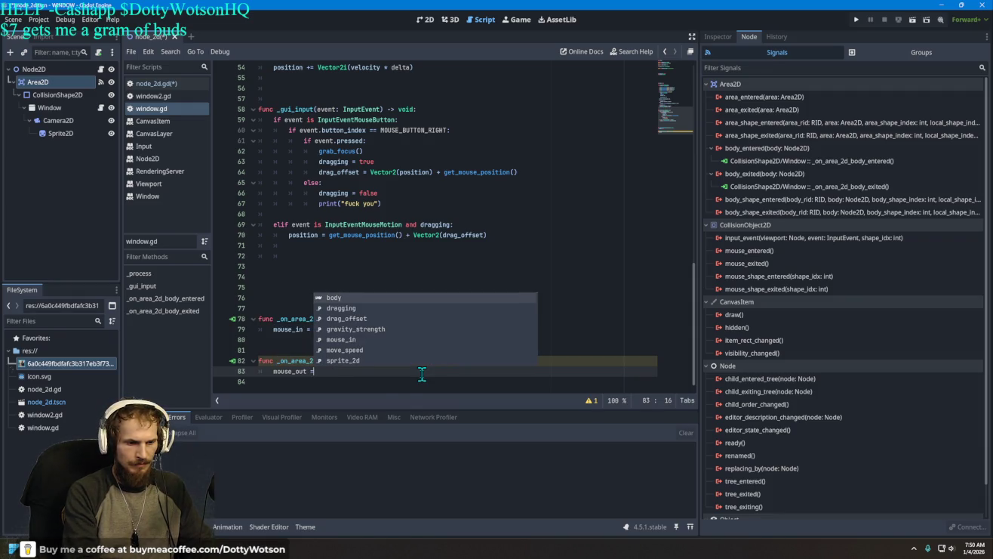
text( false)
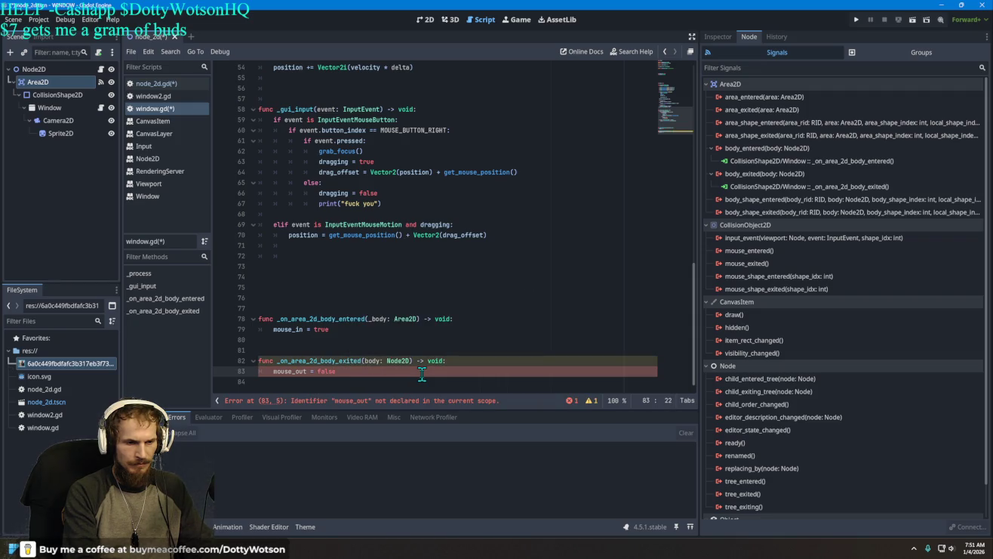
key(BackSpace)
key(BackSpace)
key(BackSpace)
text(tru)
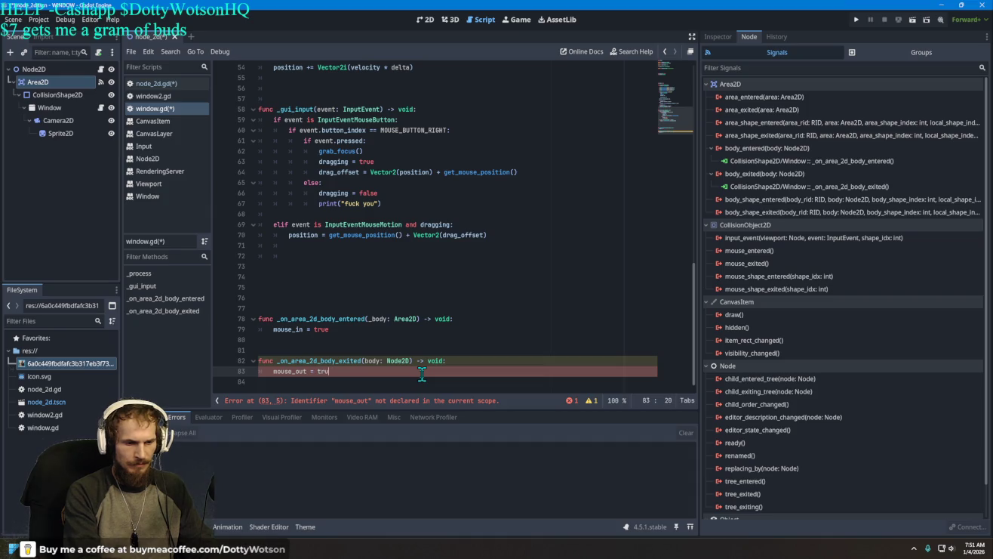
text(e)
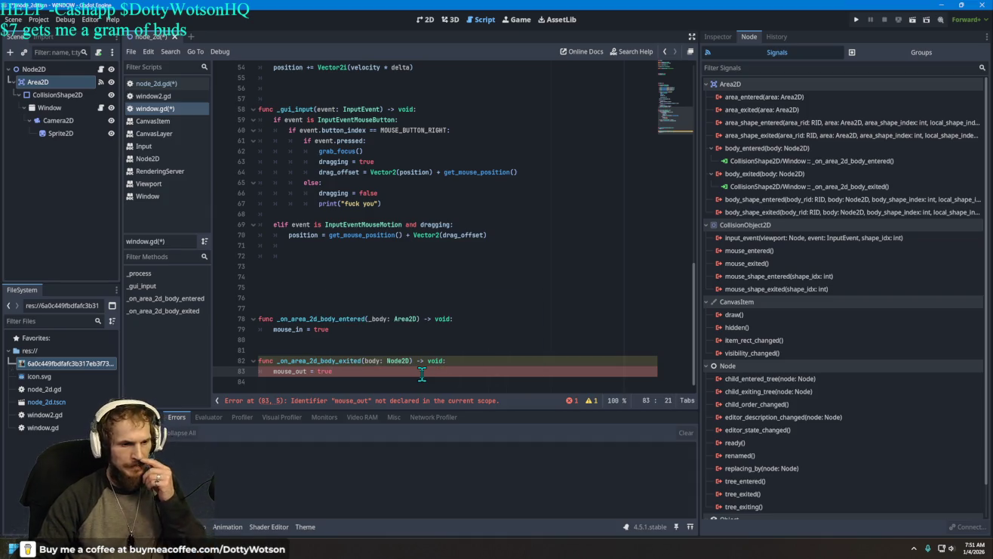
Rename the exit handler's parameter to _body and bring up the tutorial video
click(366, 361)
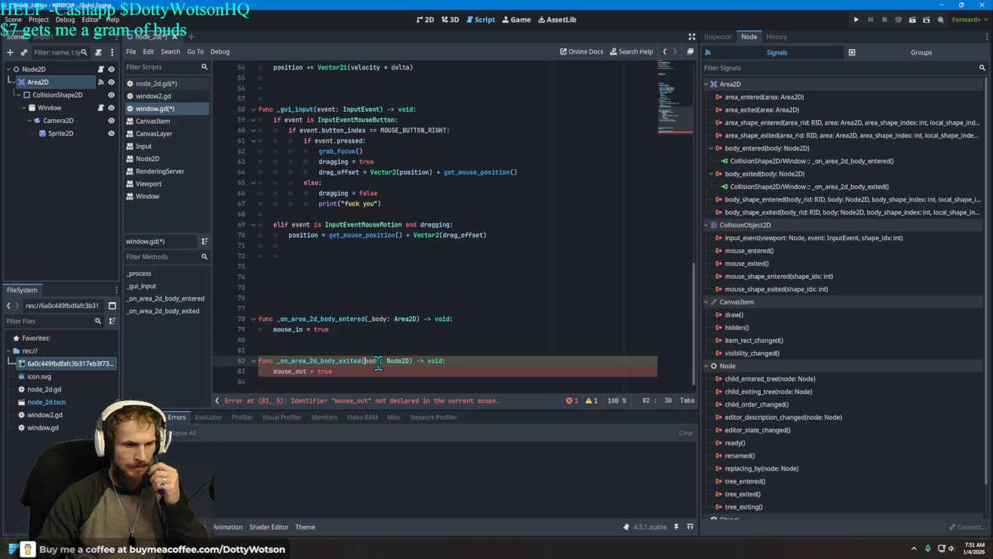
text(_)
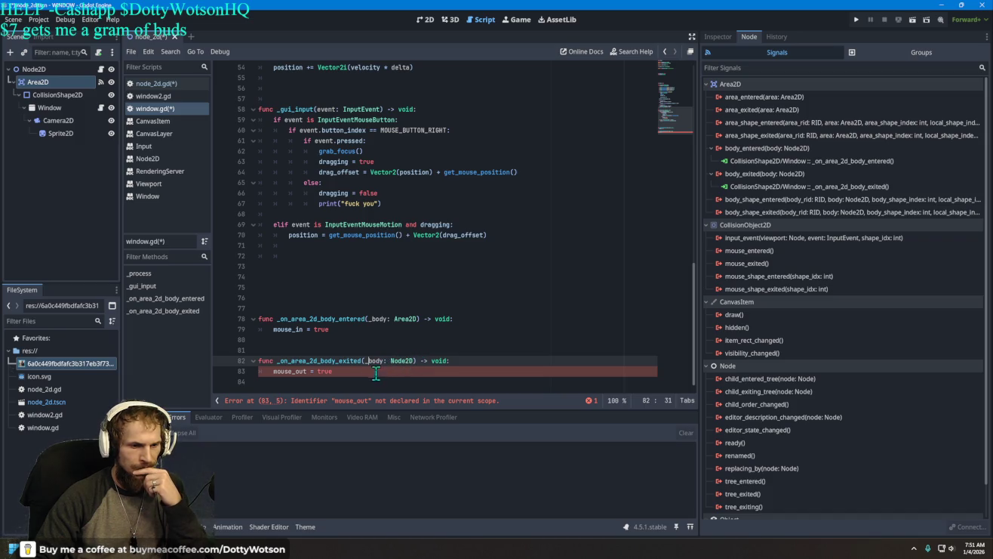
scroll(351, 140, up, 2)
scroll(353, 262, down, 2)
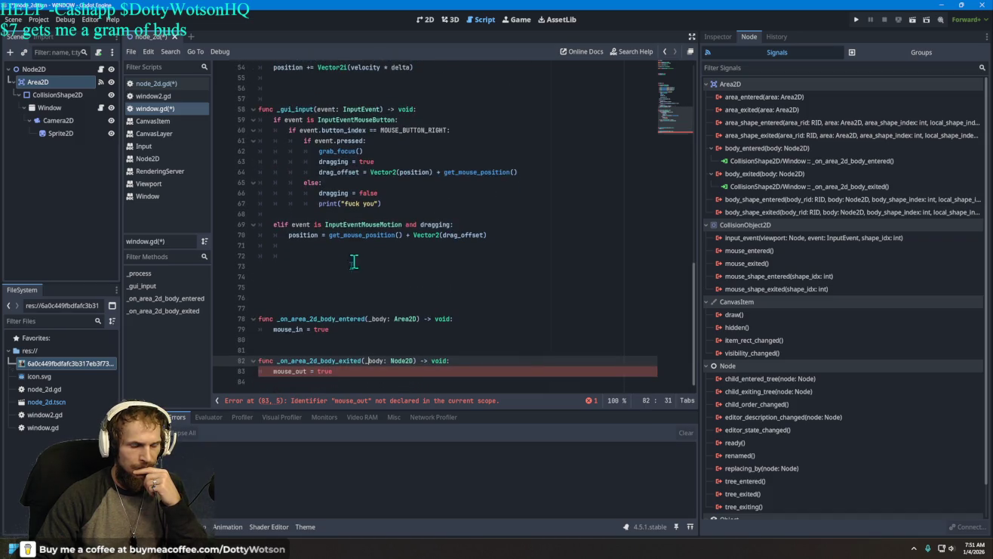
key(alt+Tab)
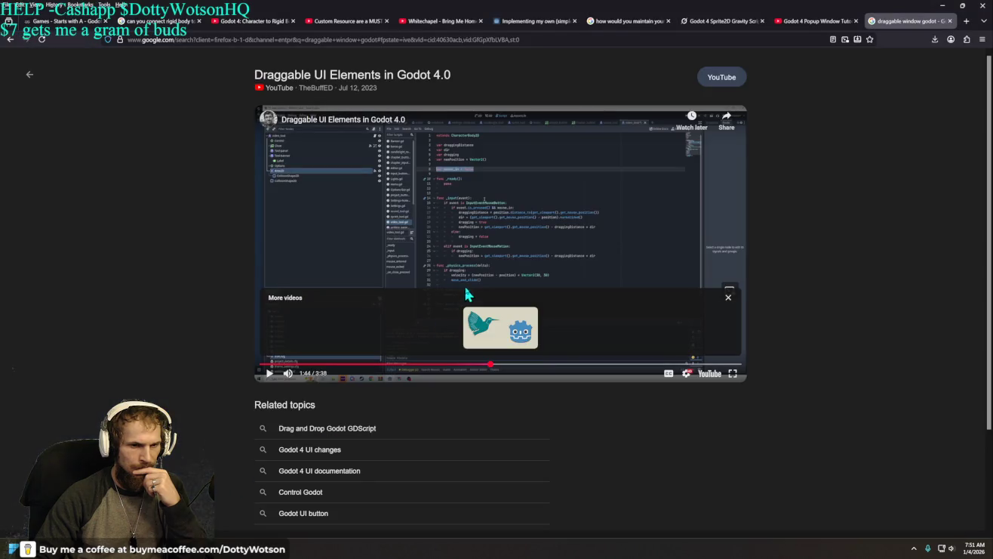
Check the tutorial at 1:45, then change line 83 to 'mouse_out = false'
click(540, 270)
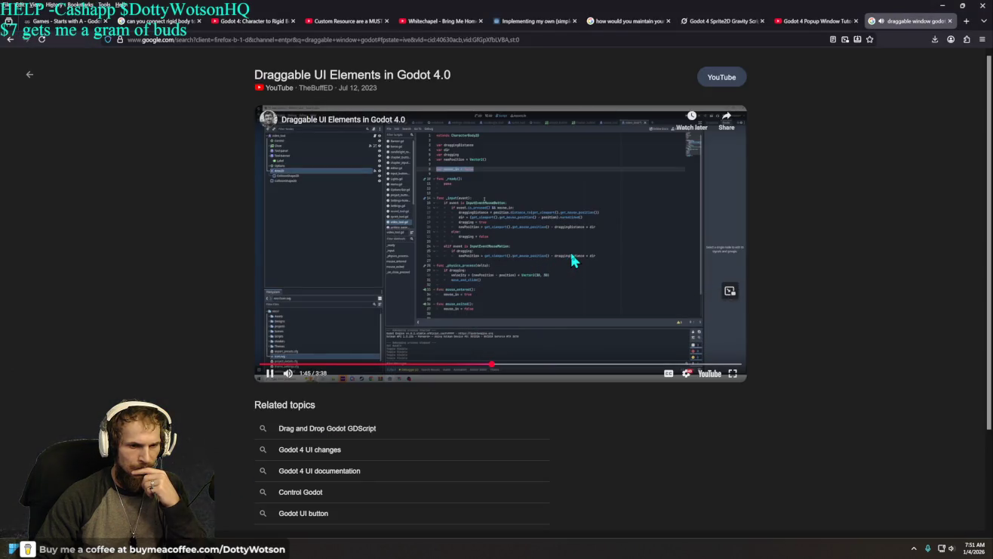
click(572, 256)
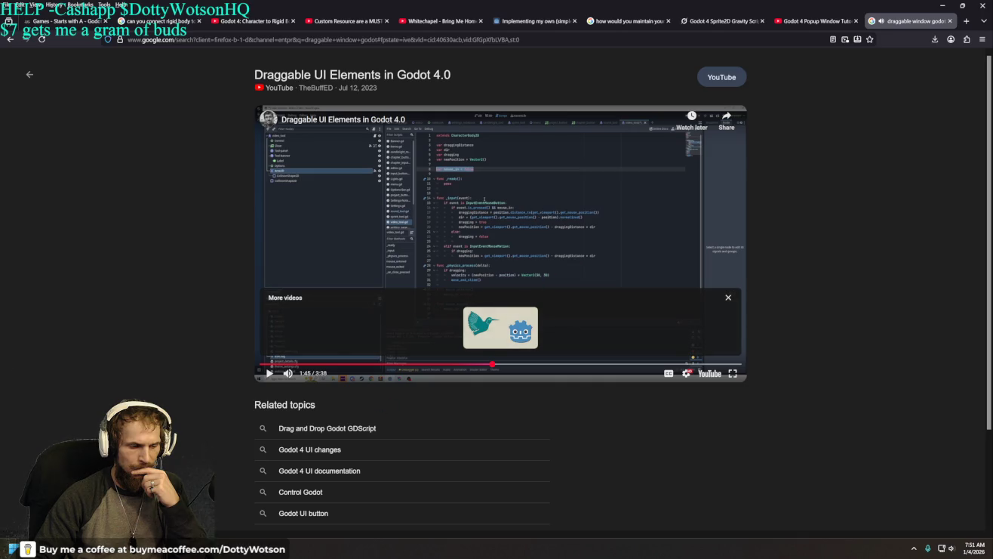
key(alt+Tab)
click(385, 371)
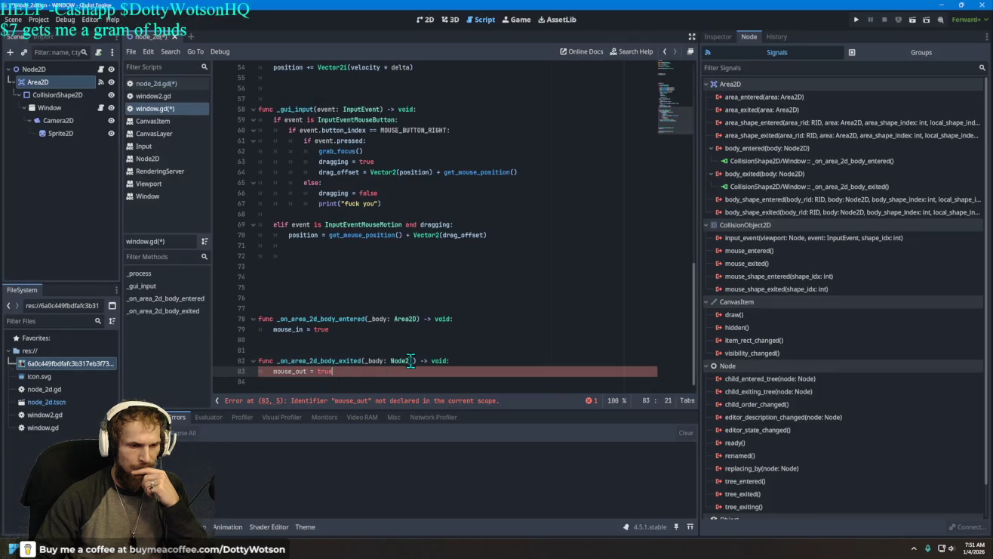
key(BackSpace)
key(BackSpace)
key(BackSpace)
key(BackSpace)
text(fa)
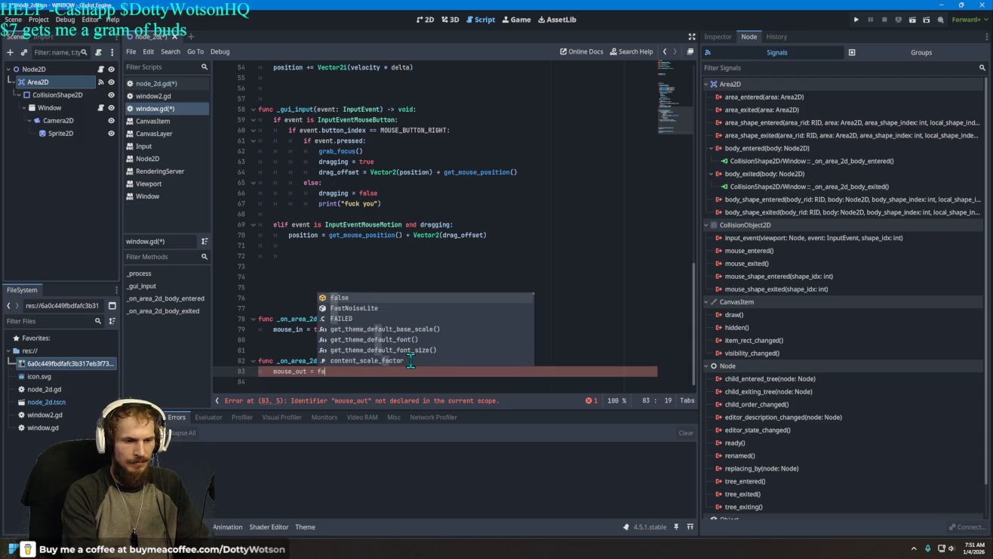
text(lse)
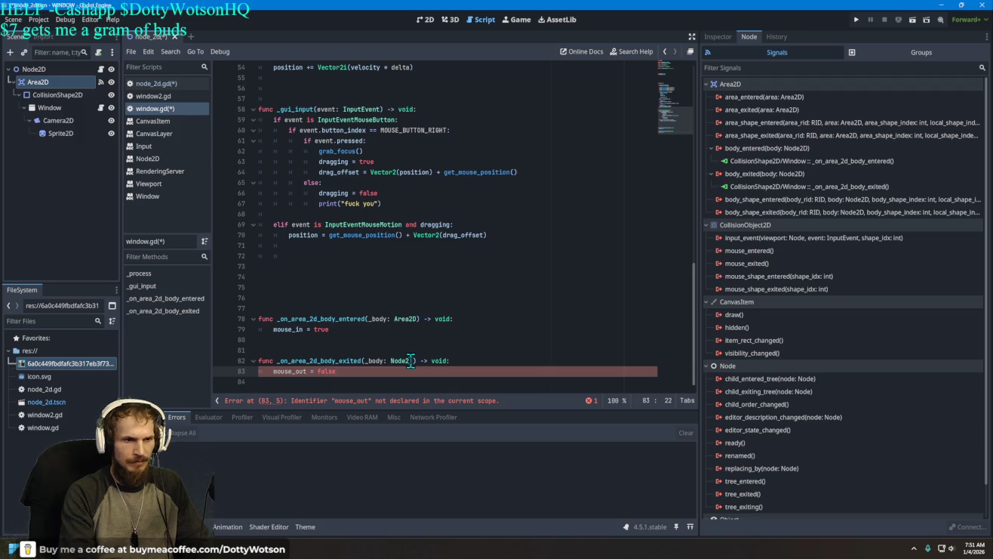
Watch a bit more of the tutorial, dismiss the suggested-videos panel, and return to window.gd
key(alt+Tab)
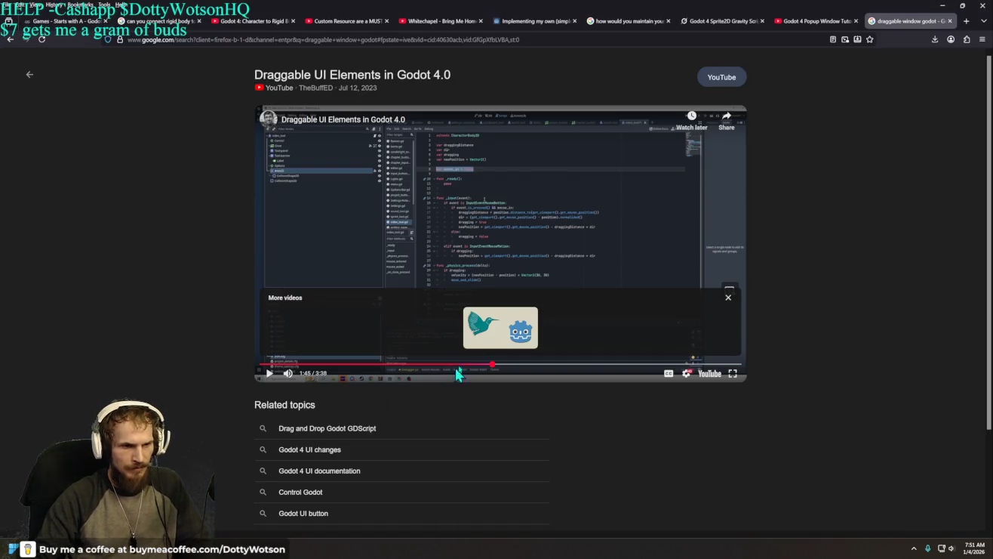
click(566, 237)
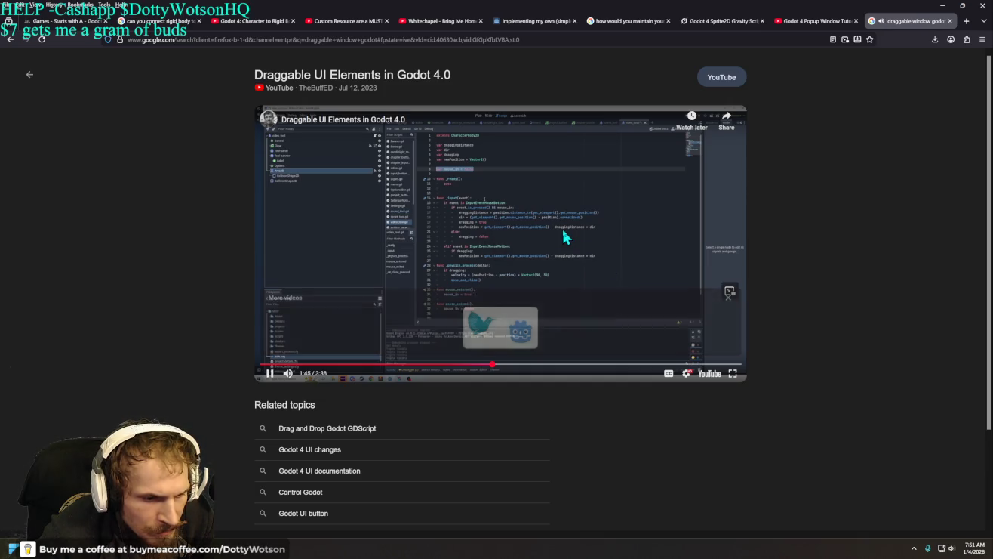
click(564, 234)
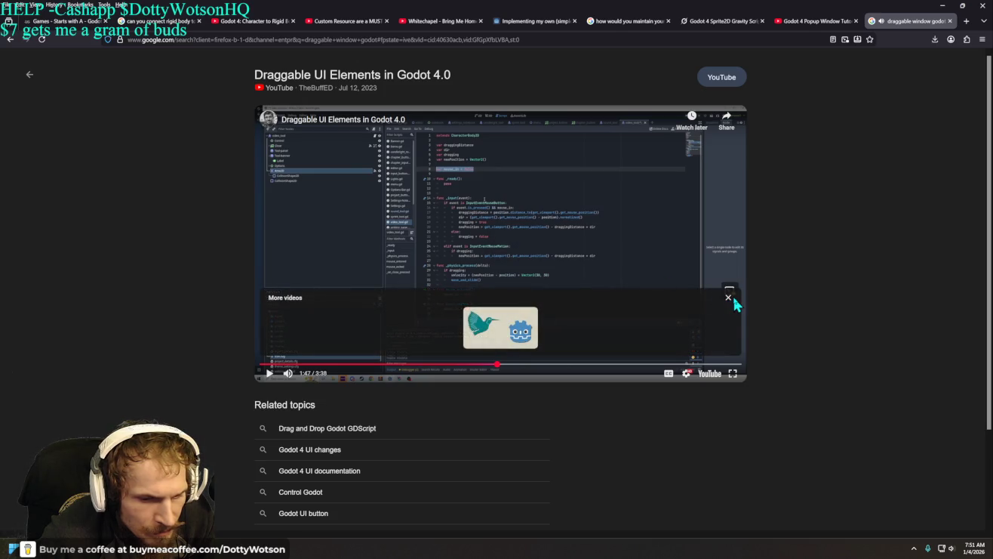
click(729, 298)
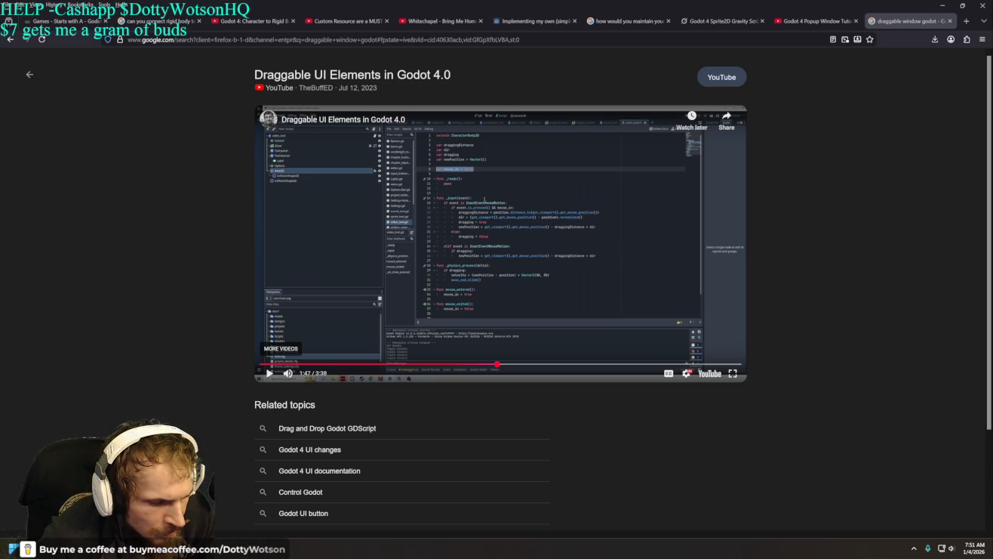
key(alt+Tab)
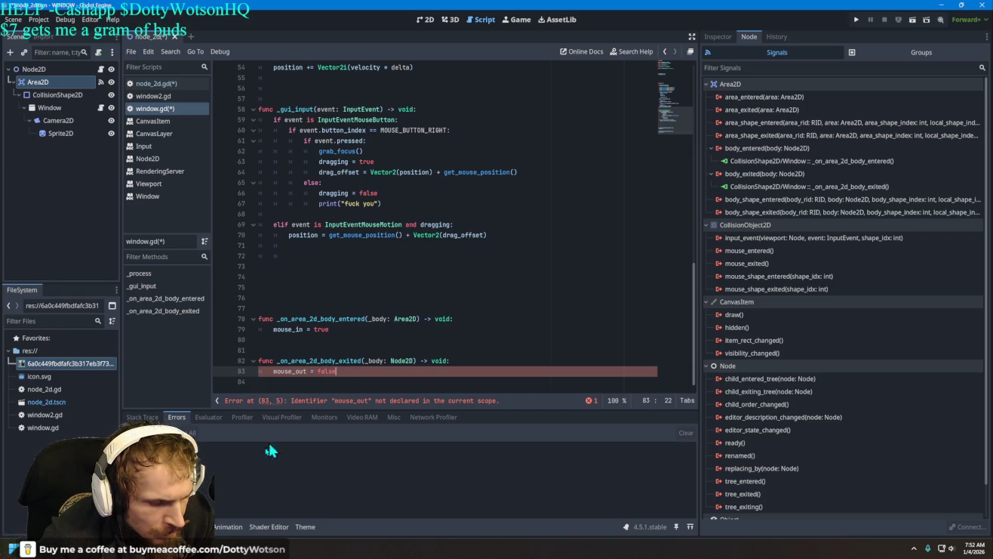
key(alt+Tab)
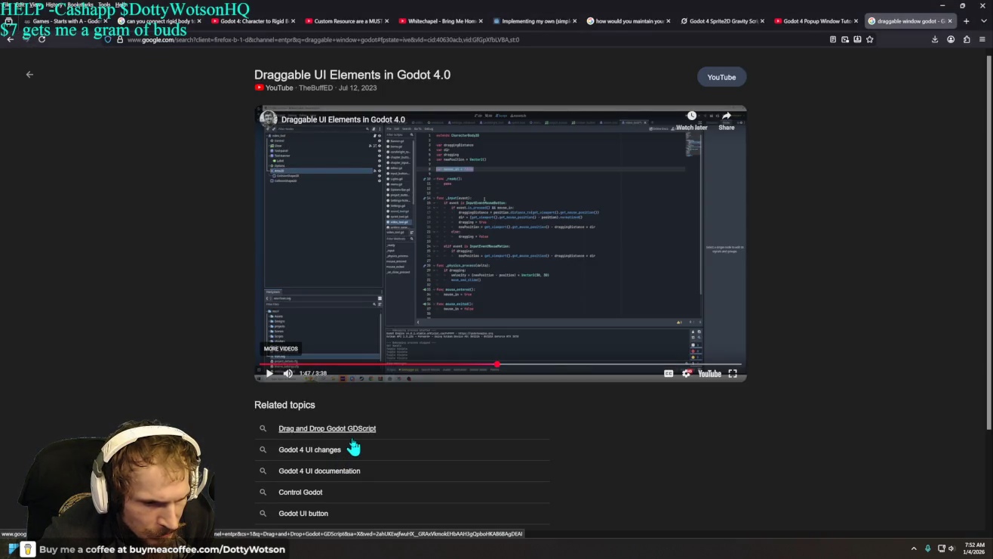
key(alt+Tab)
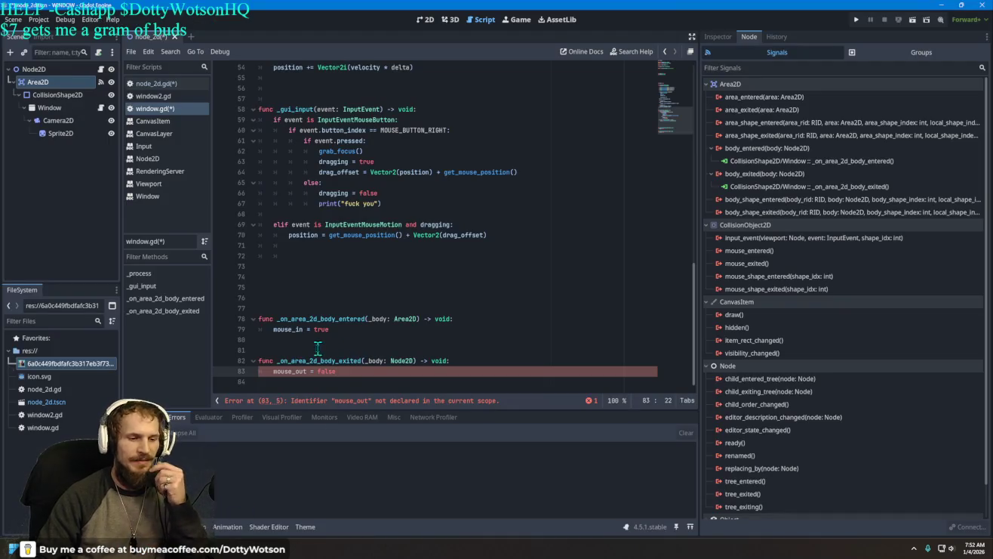
Change mouse_out to mouse_in on line 83, then go back to the tutorial video
click(311, 372)
key(BackSpace)
key(BackSpace)
key(BackSpace)
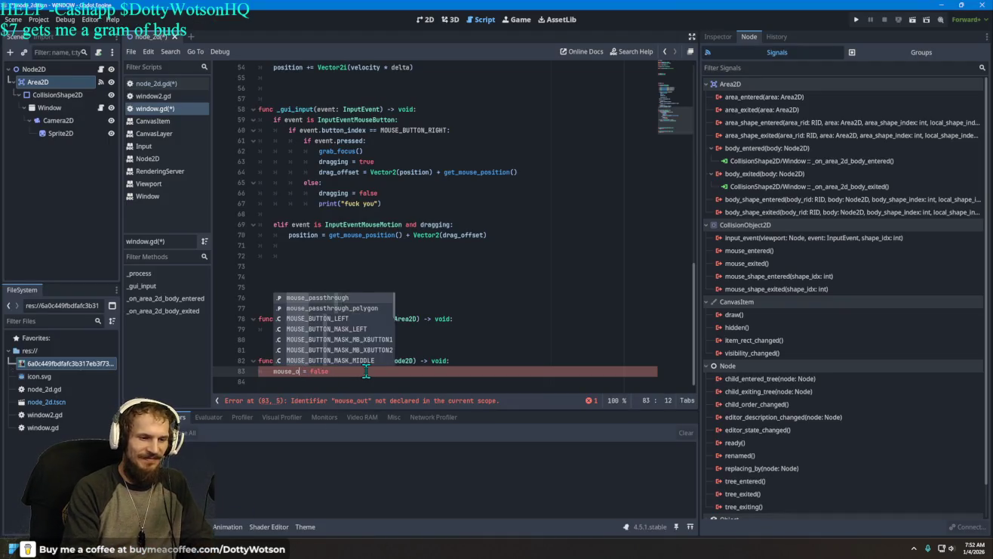
text(in)
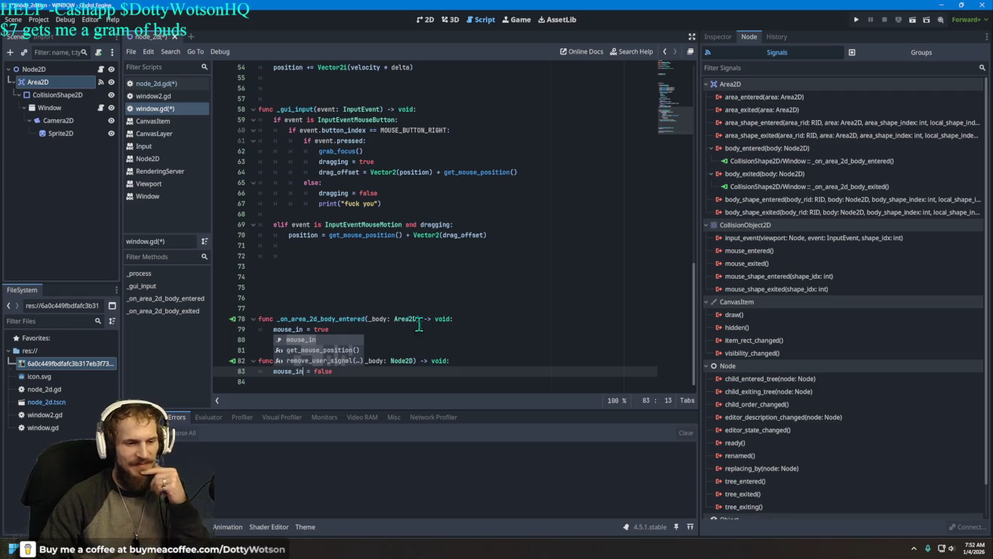
click(467, 265)
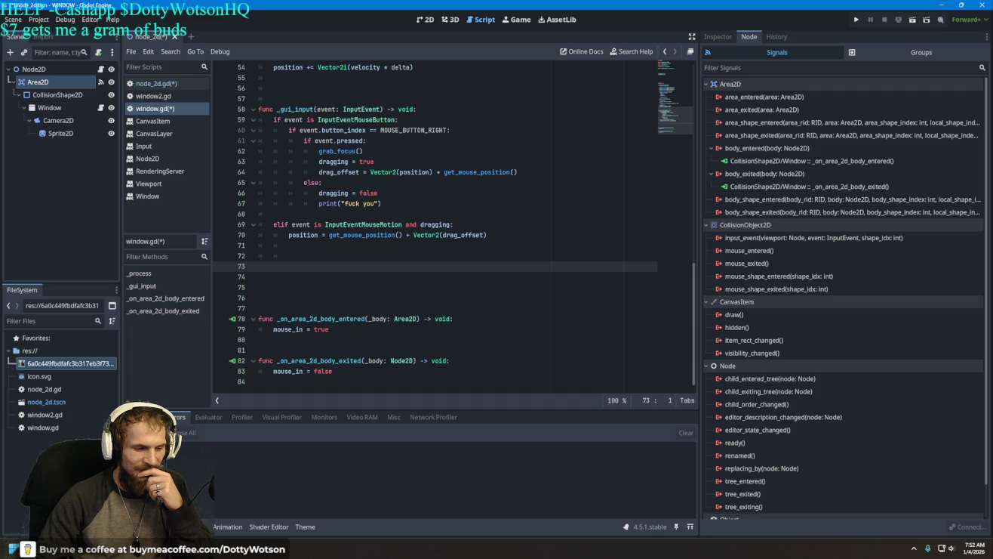
key(alt+Tab)
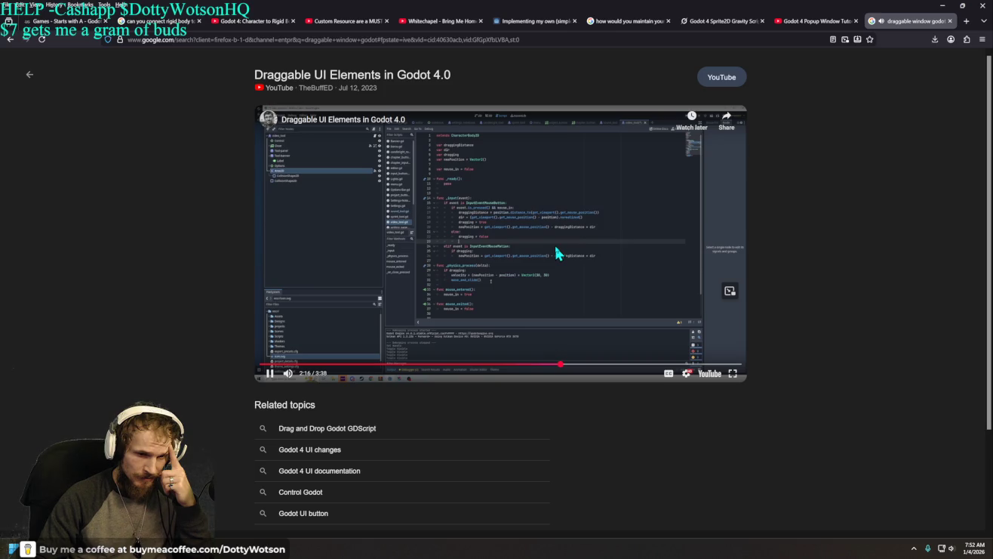
Pause and resume the tutorial, stop it at 2:30, and return to window.gd
key(space)
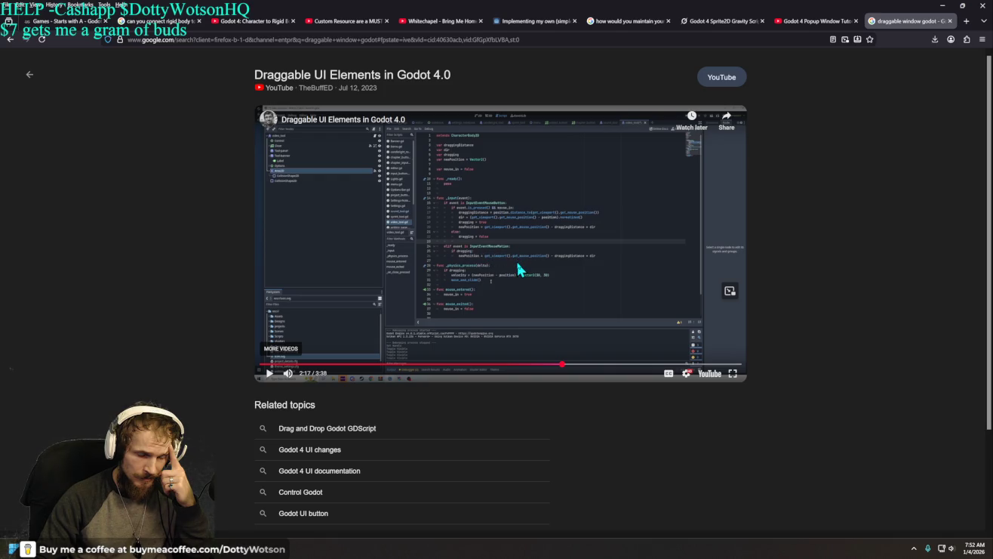
click(518, 268)
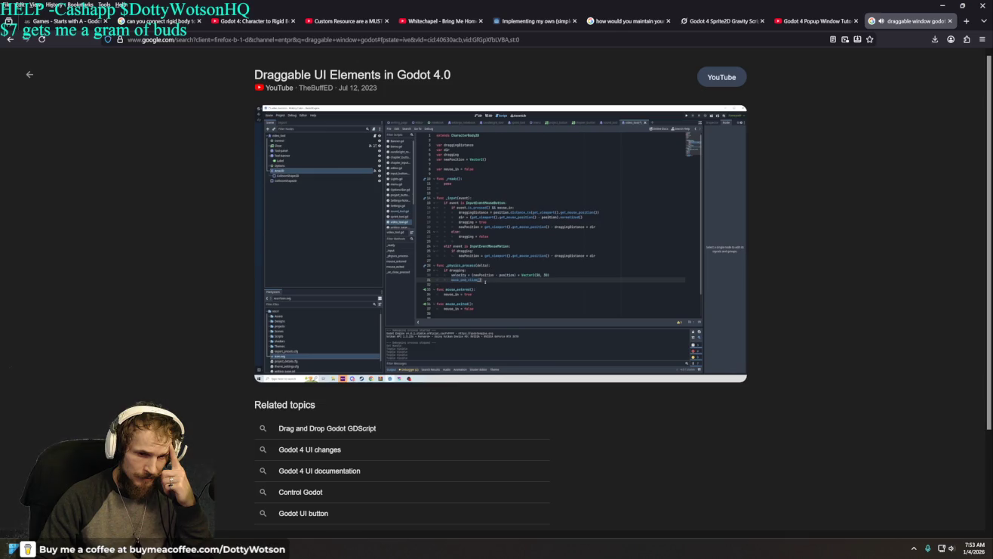
click(560, 267)
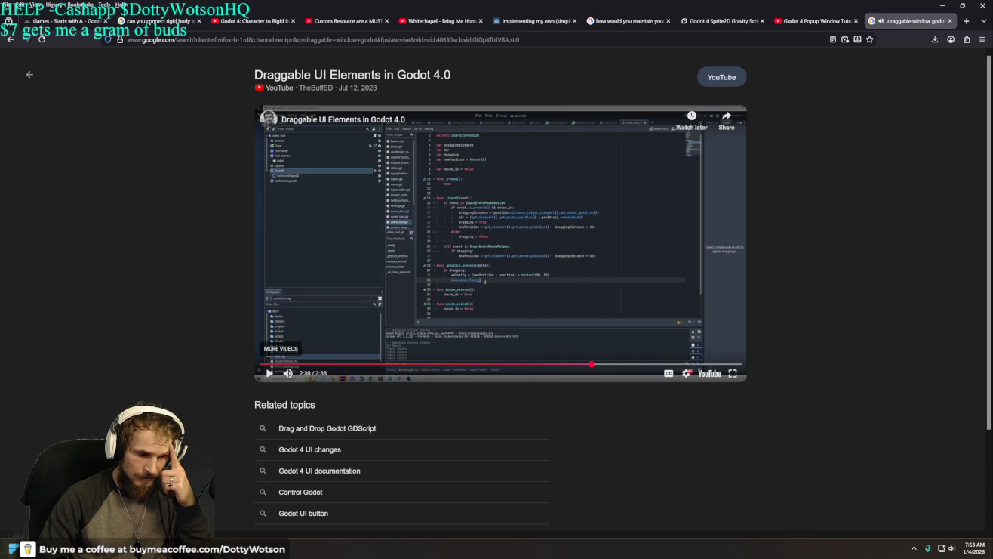
key(alt+Tab)
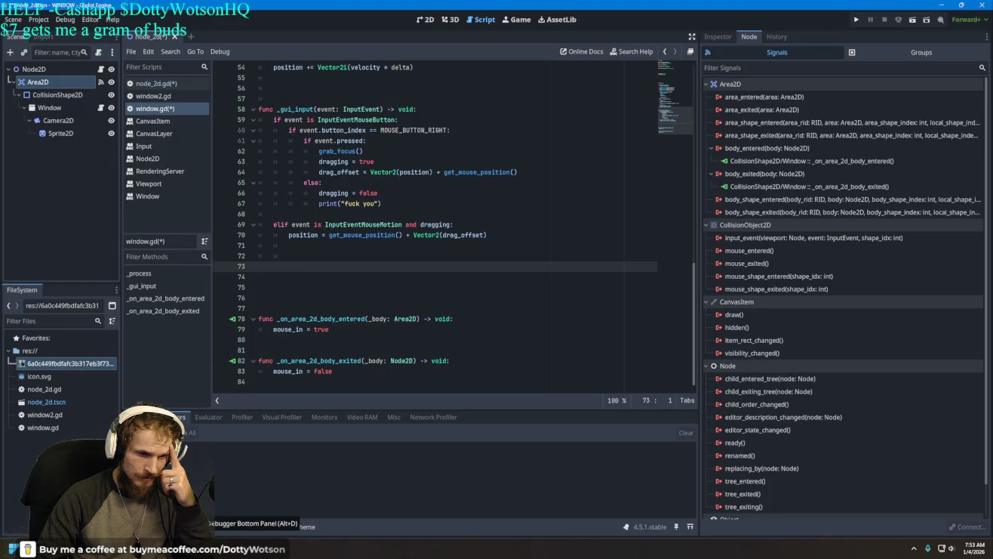
key(alt+Tab)
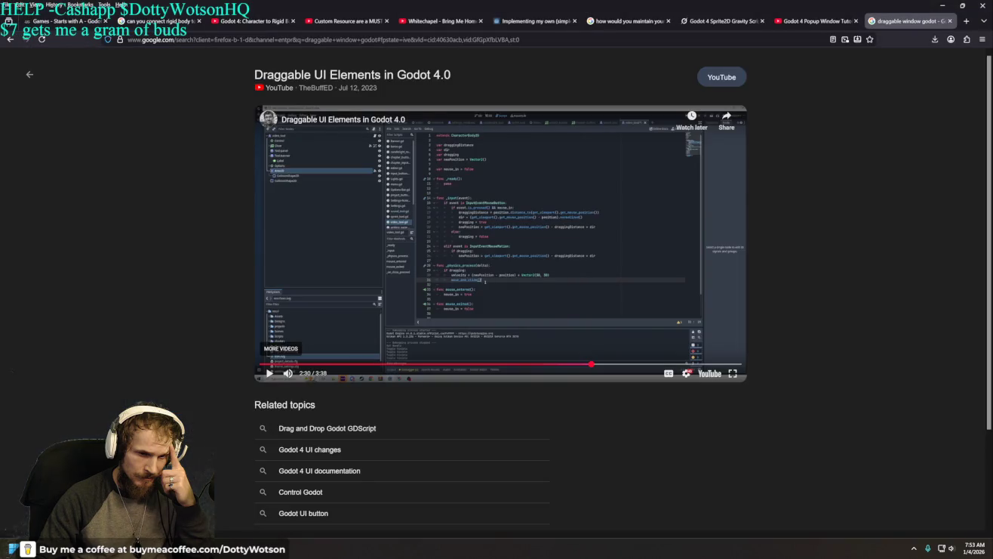
key(alt+Tab)
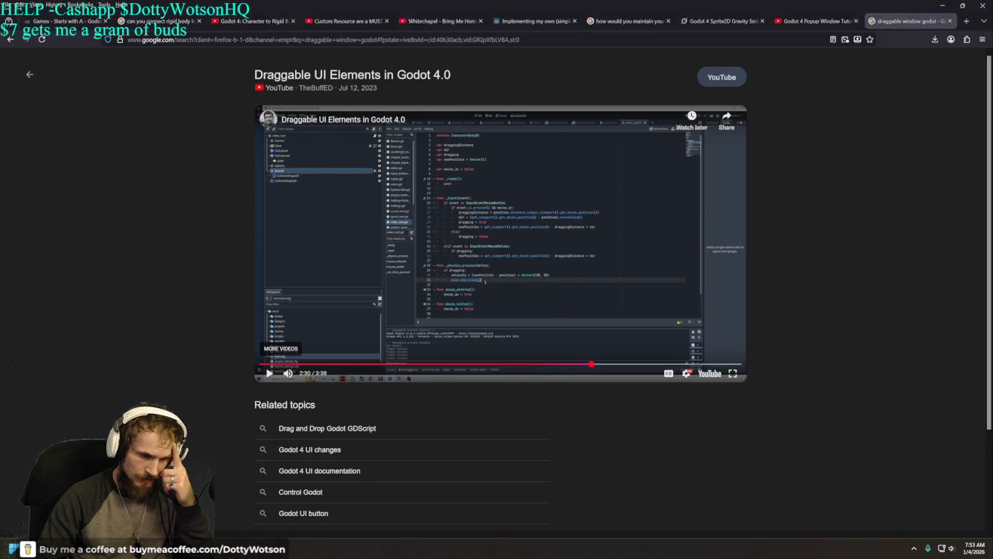
scroll(360, 282, up, 9)
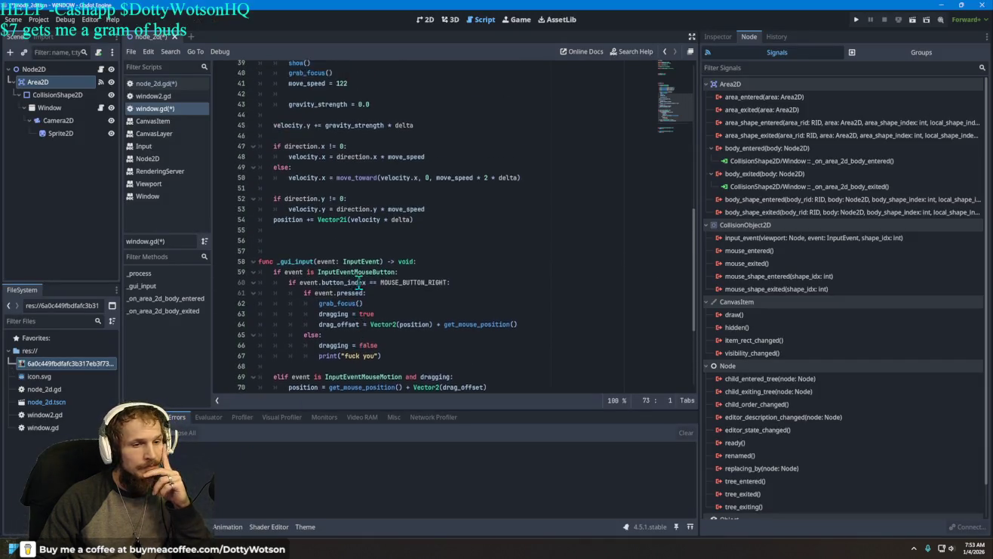
scroll(370, 290, up, 4)
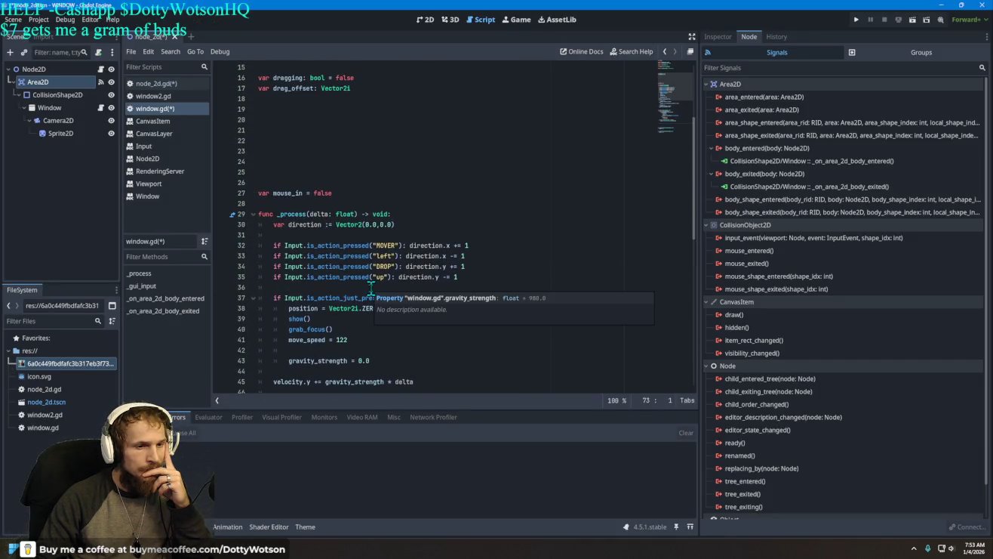
scroll(371, 290, down, 13)
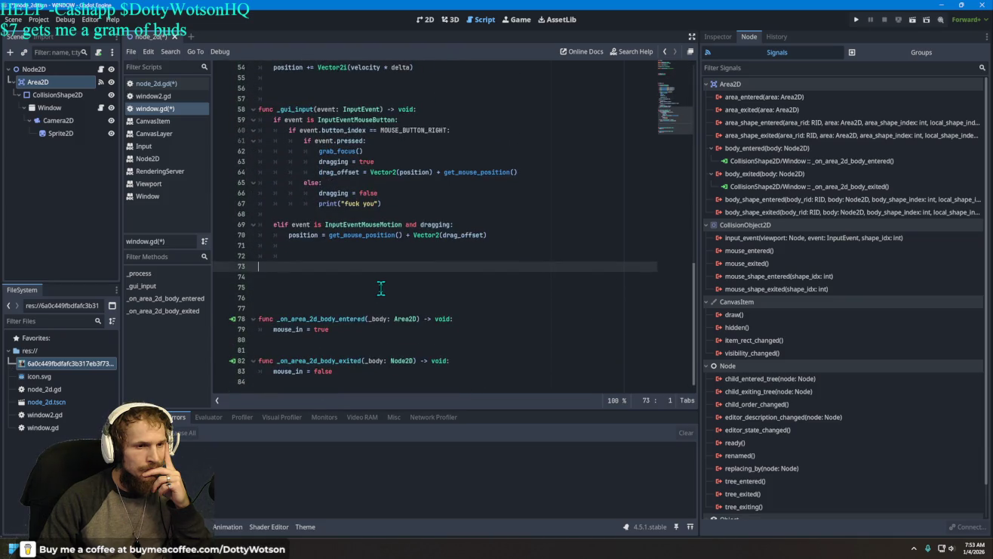
Type a rough 'moveaandee' on line 73 and glance at the tutorial video
scroll(378, 280, up, 1)
text(mov)
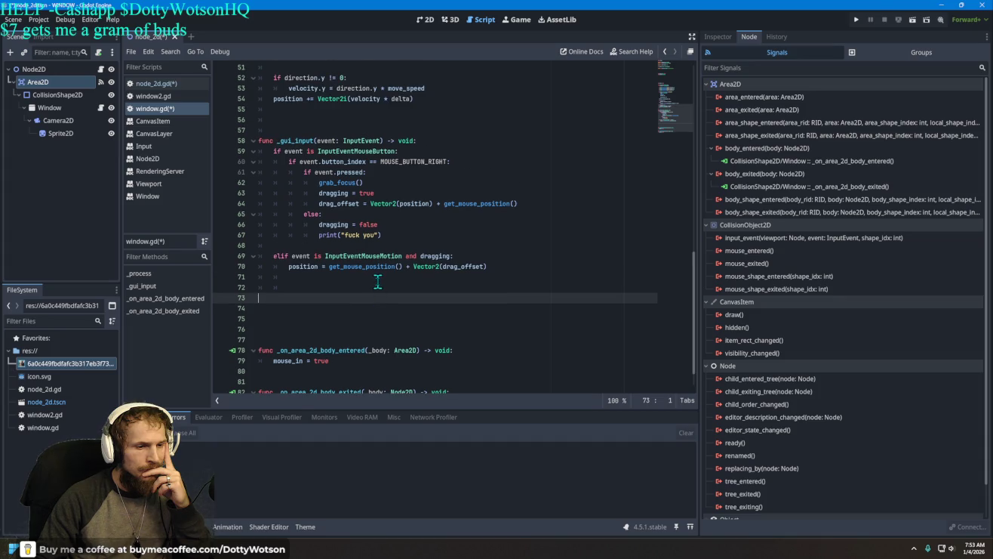
text(e)
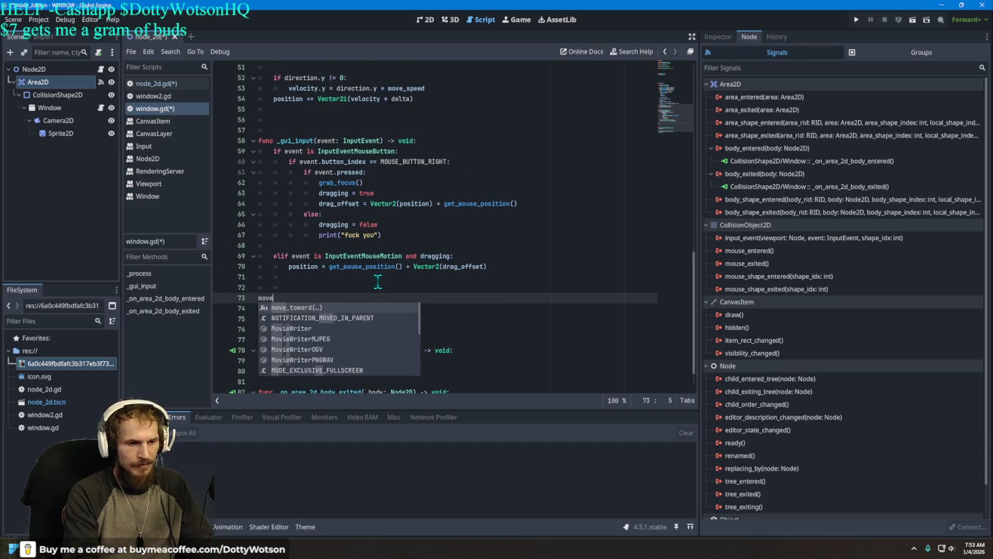
text(a)
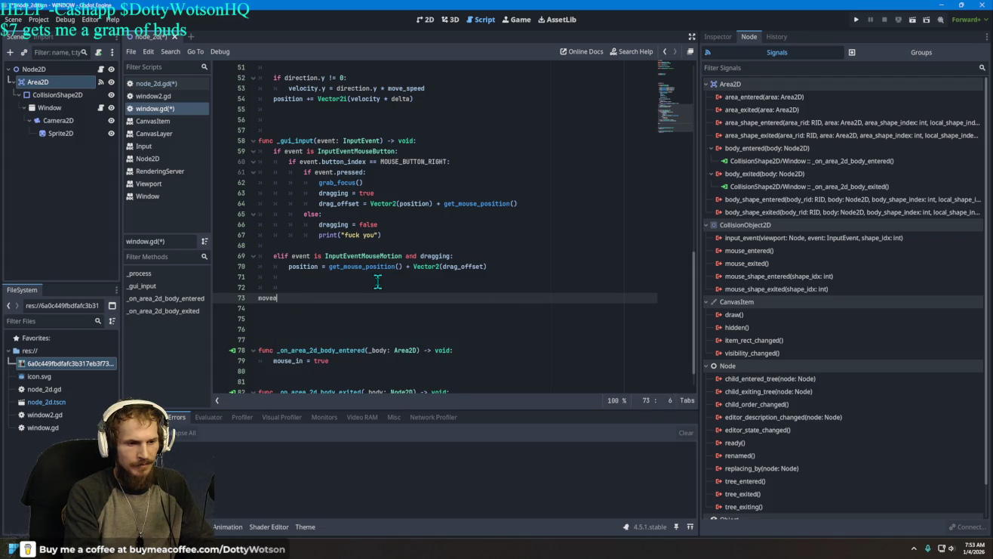
text(andslid)
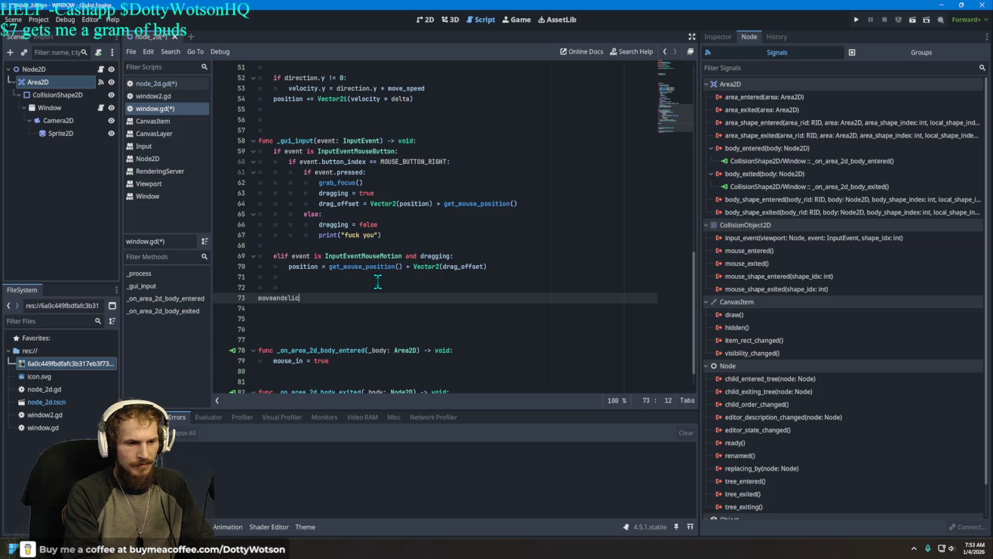
text(e)
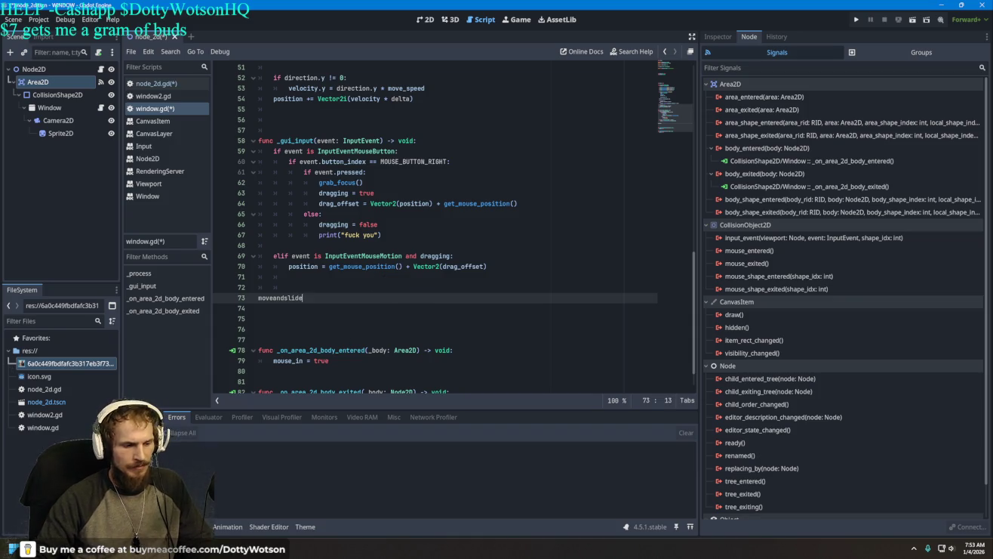
text(e)
key(alt+Tab)
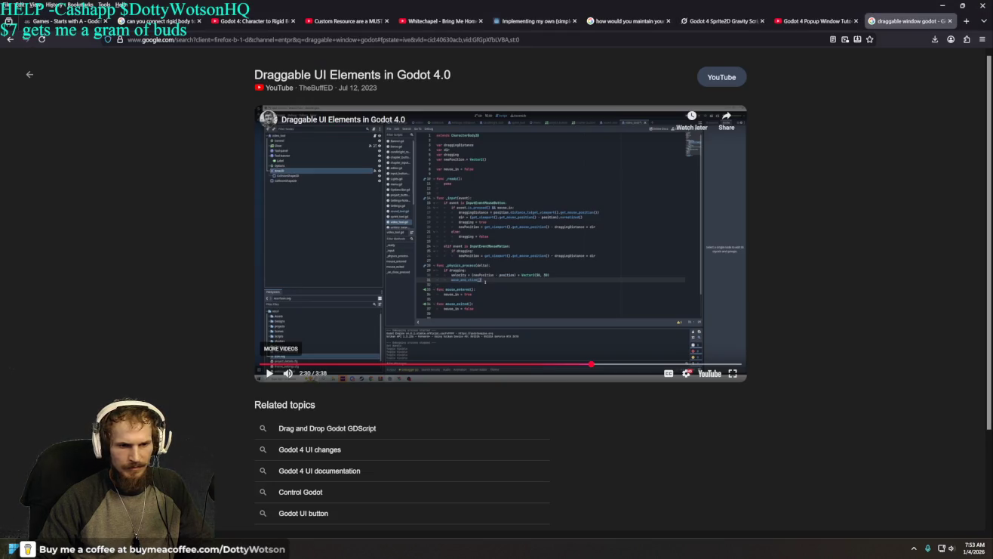
key(alt+Tab)
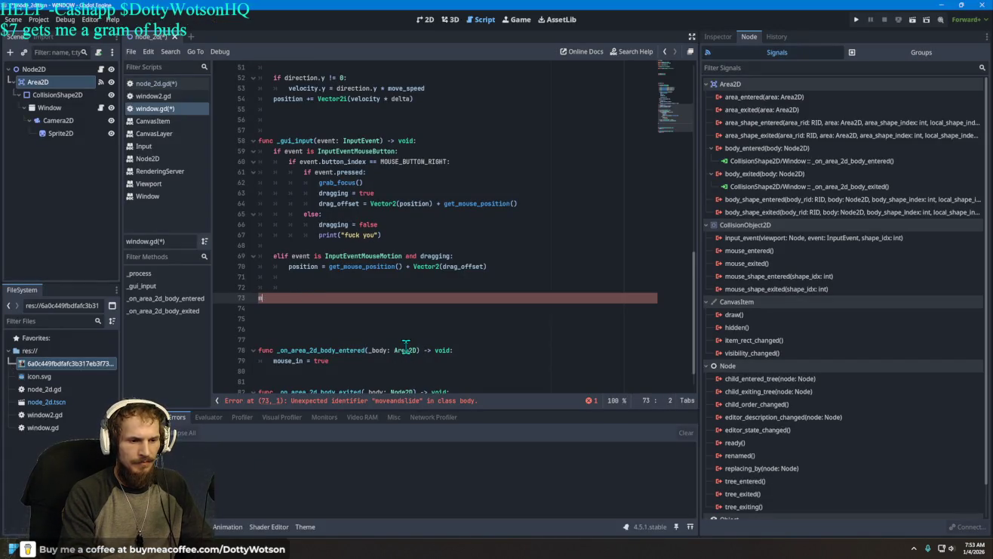
Replace the stray text with a move_and_slide() call indented under the mouse-motion branch
key(BackSpace)
key(Tab)
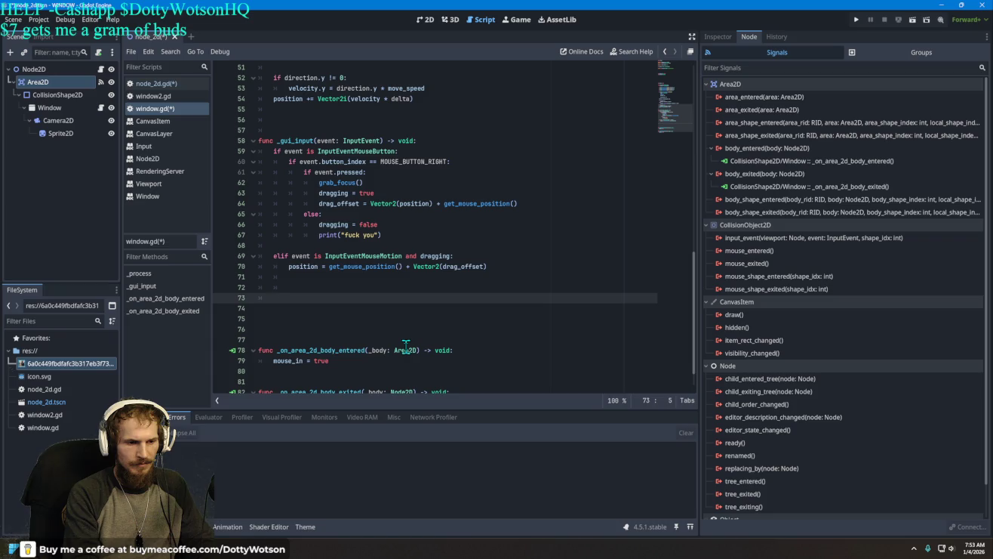
text(_and_)
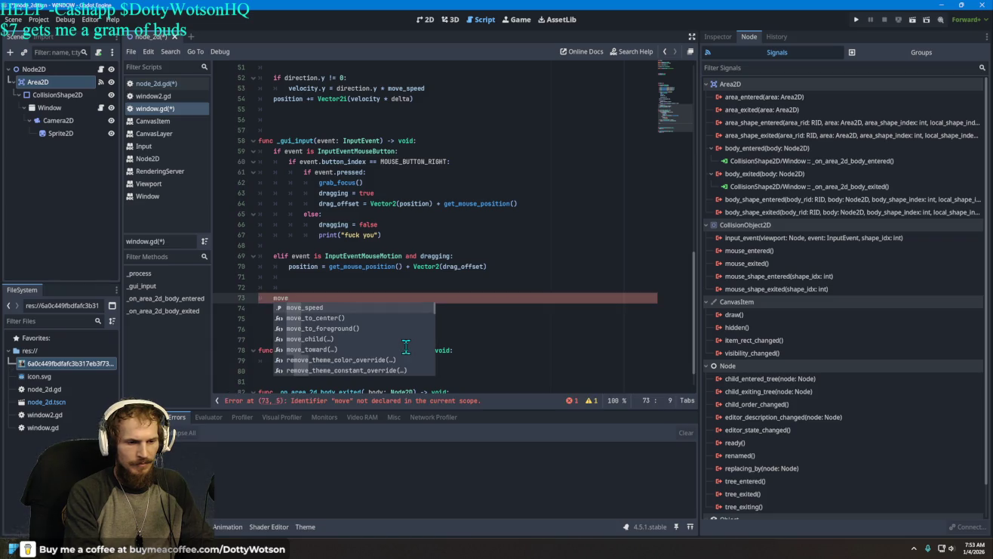
text(slid)
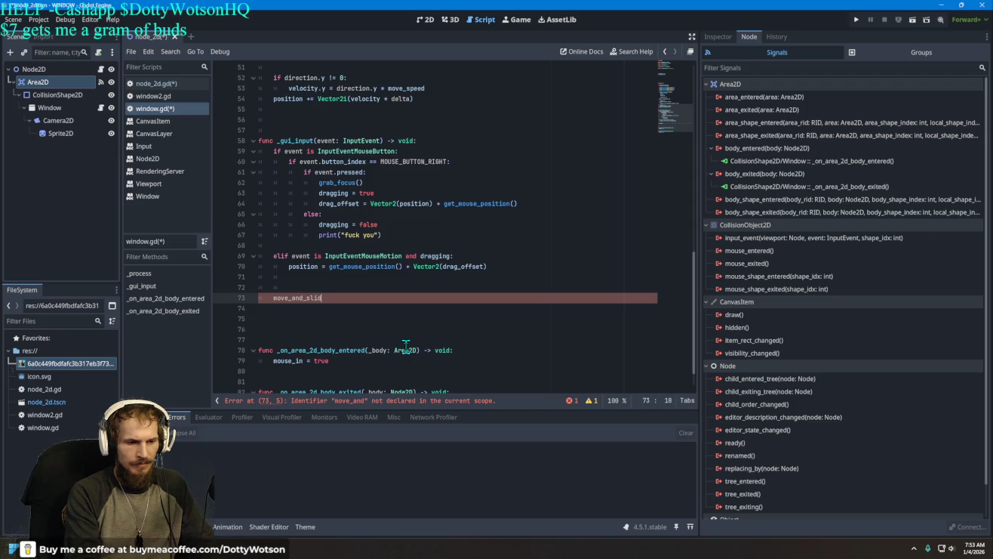
text(e())
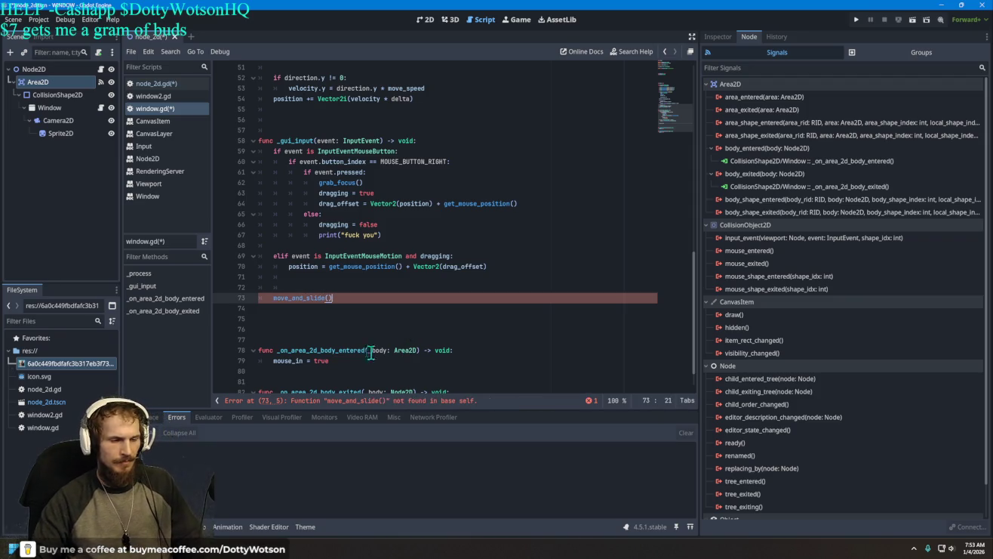
click(273, 297)
key(Tab)
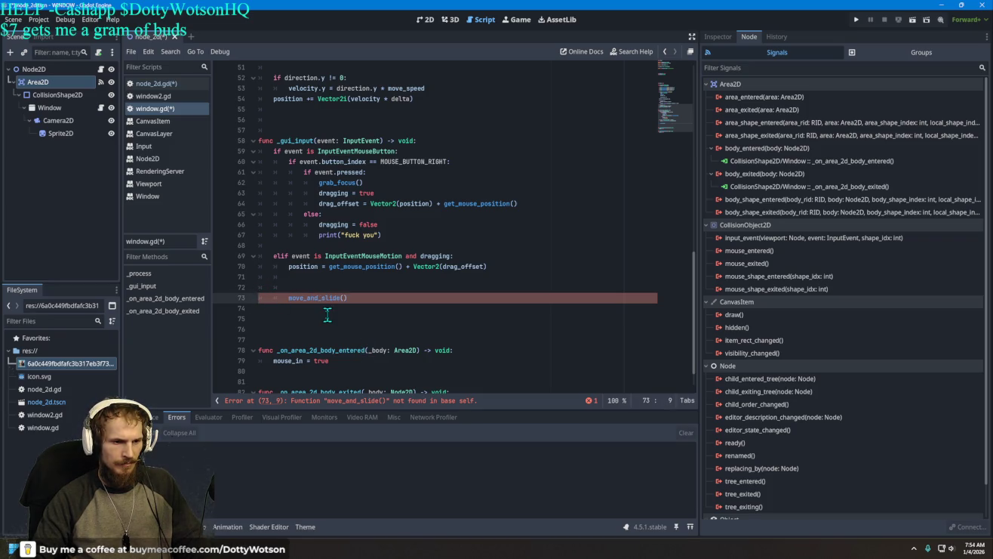
scroll(335, 317, up, 6)
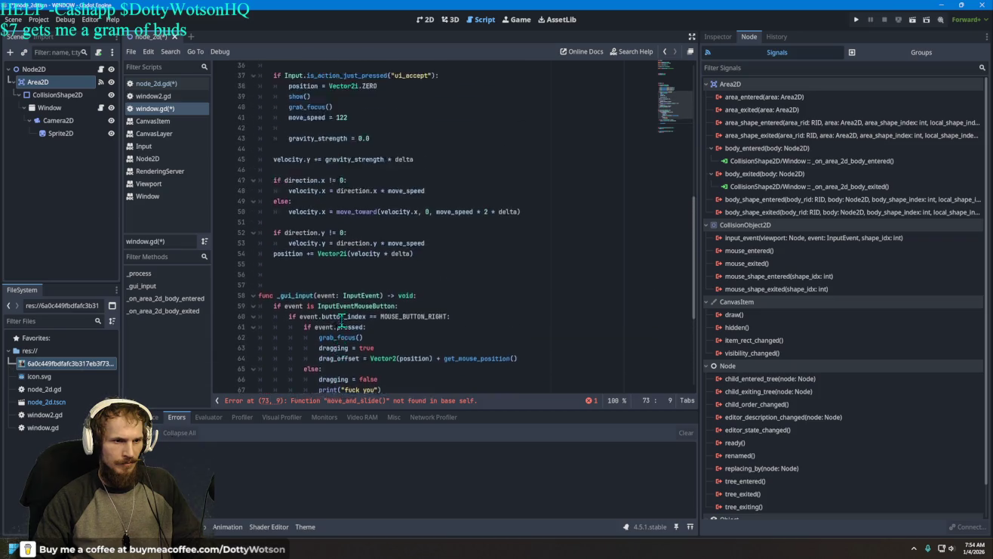
Outdent the move_and_slide() call on line 73 and select it for relocating
scroll(343, 320, up, 6)
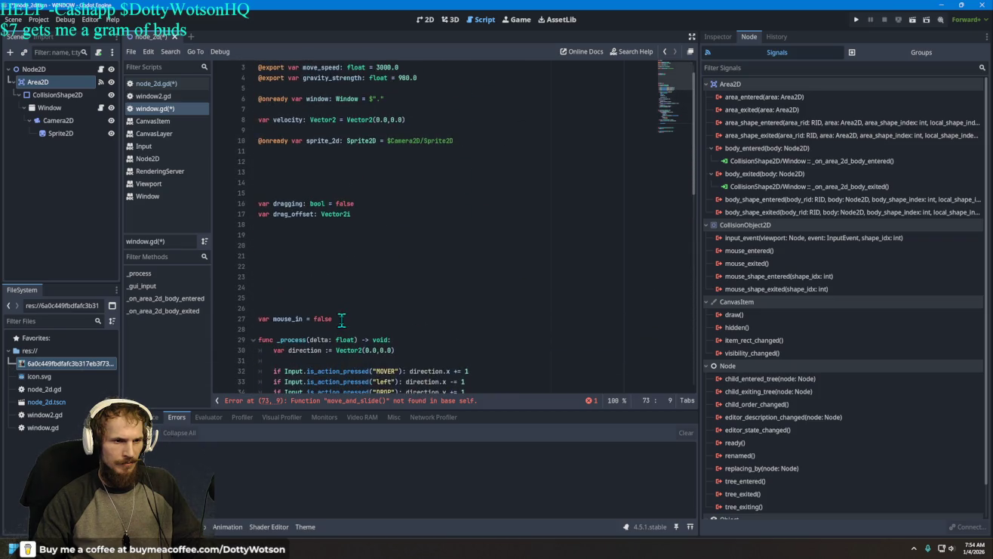
scroll(342, 320, down, 13)
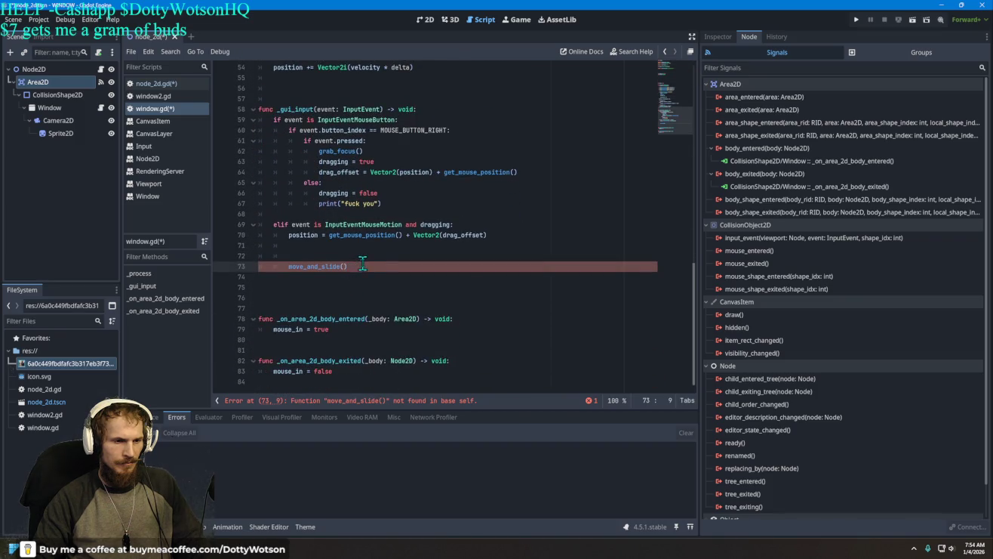
drag(362, 264, 306, 264)
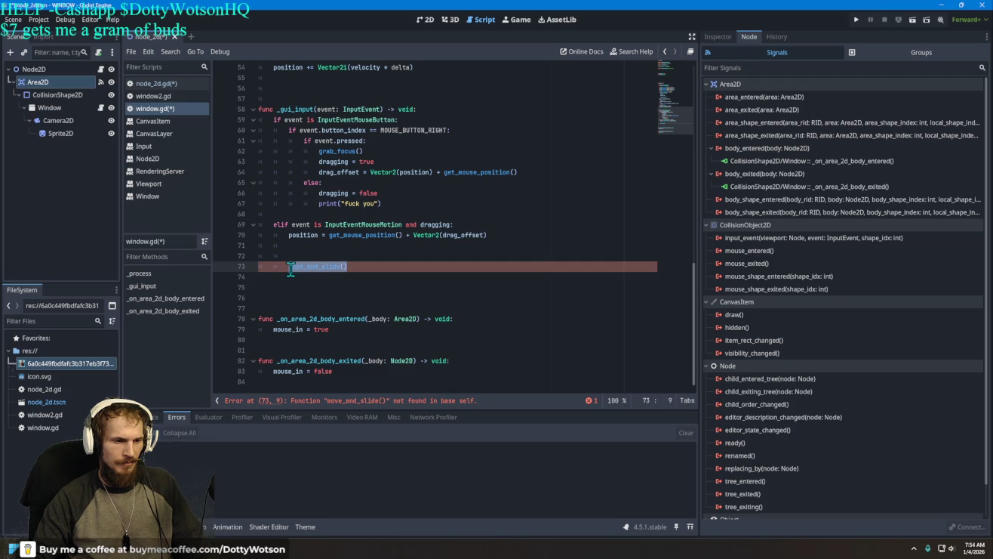
click(290, 266)
key(BackSpace)
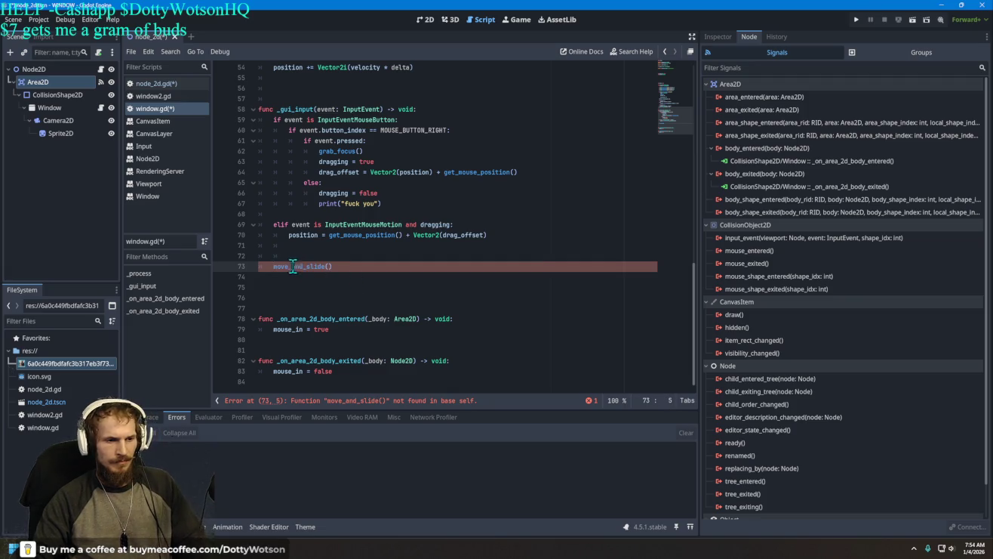
click(295, 266)
mouse_move(295, 266)
mouse_down()
mouse_move(355, 198)
mouse_move(362, 173)
mouse_move(307, 104)
mouse_move(342, 266)
mouse_move(271, 266)
mouse_move(260, 35)
mouse_move(270, 100)
mouse_up()
right_click(340, 265)
key(Escape)
key(Down)
Move move_and_slide() under the gravity velocity line, delete it, and check the tutorial
scroll(354, 242, up, 8)
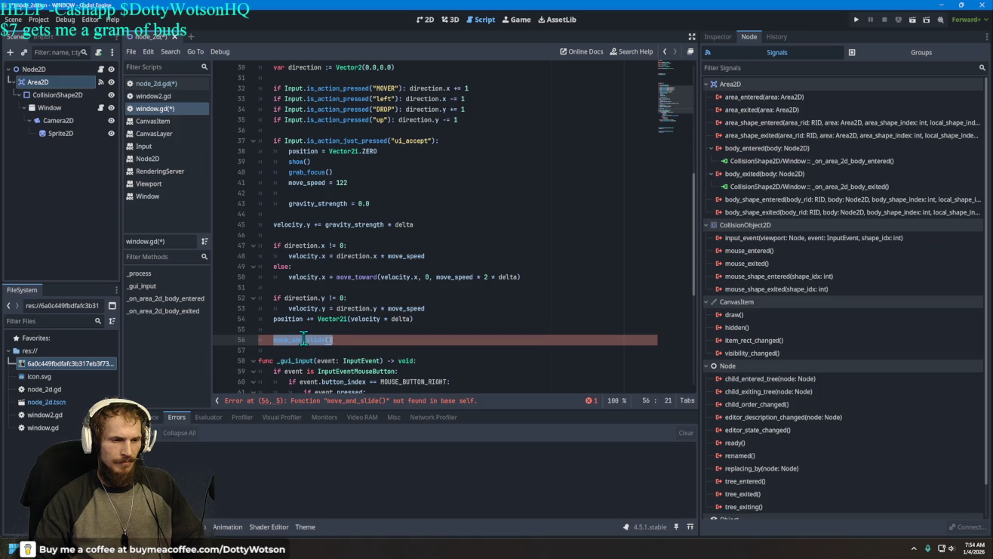
drag(304, 339, 339, 235)
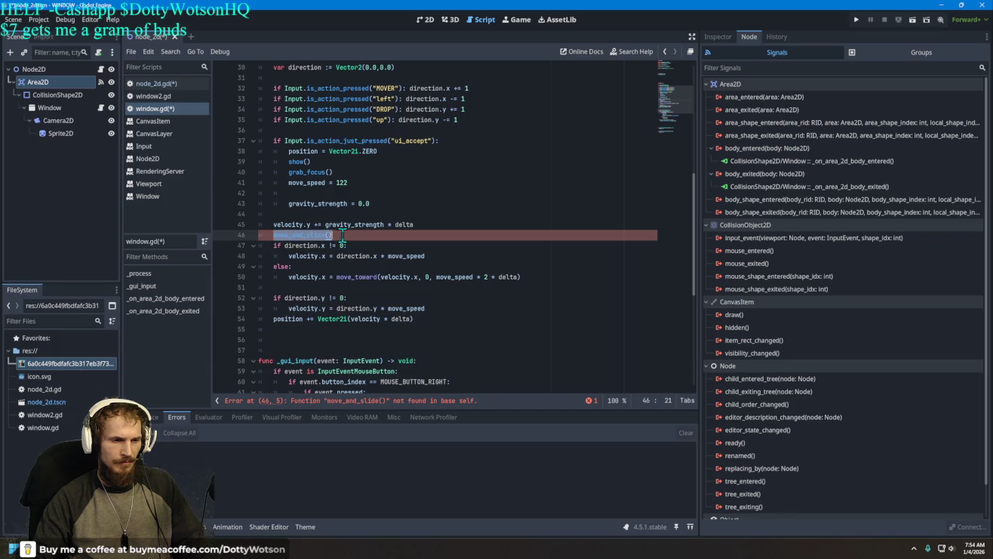
key(BackSpace)
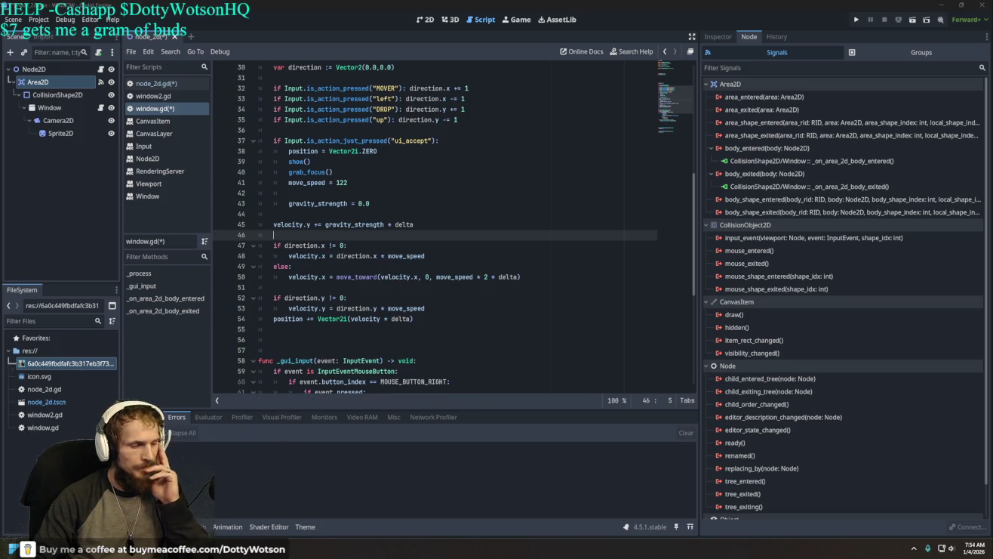
key(alt+Tab)
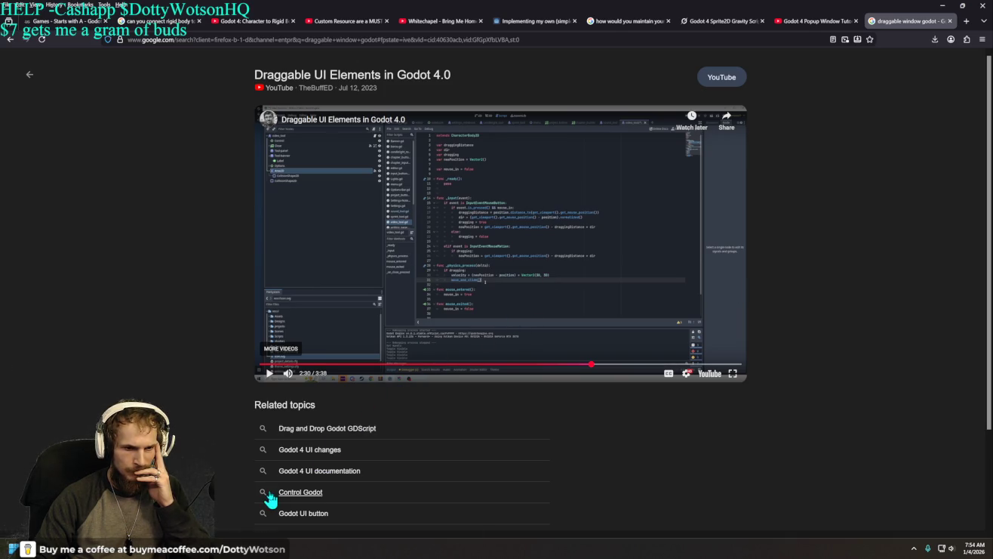
key(alt+Tab)
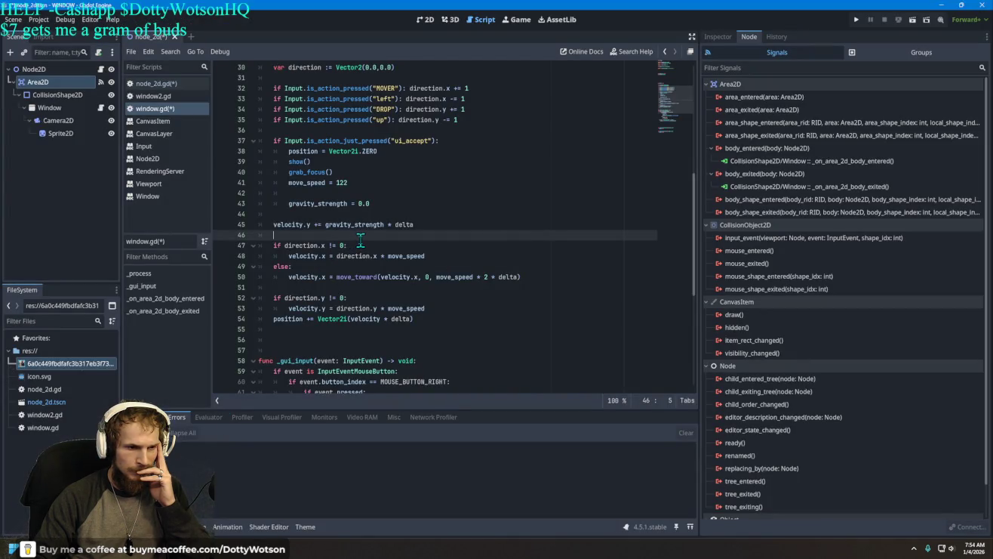
scroll(361, 240, down, 3)
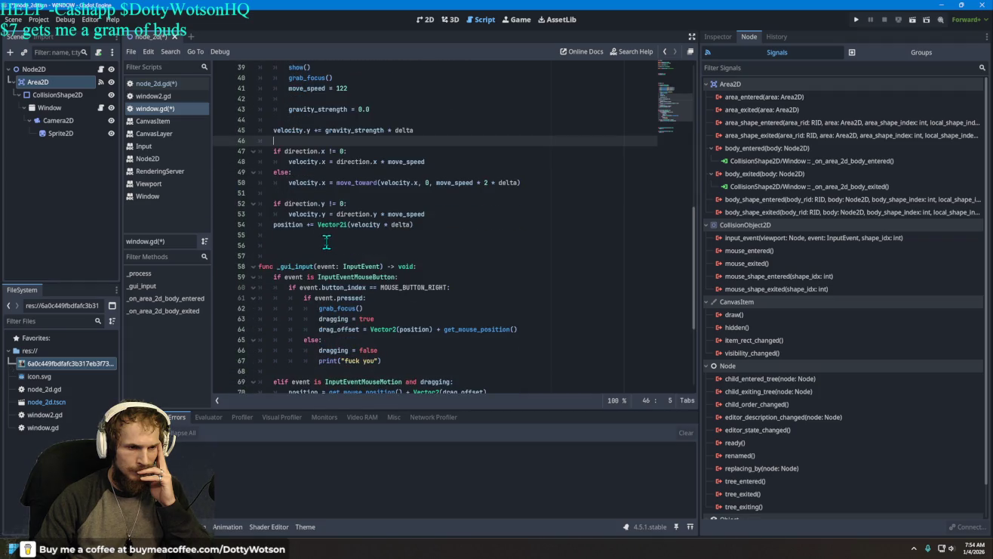
scroll(326, 241, down, 5)
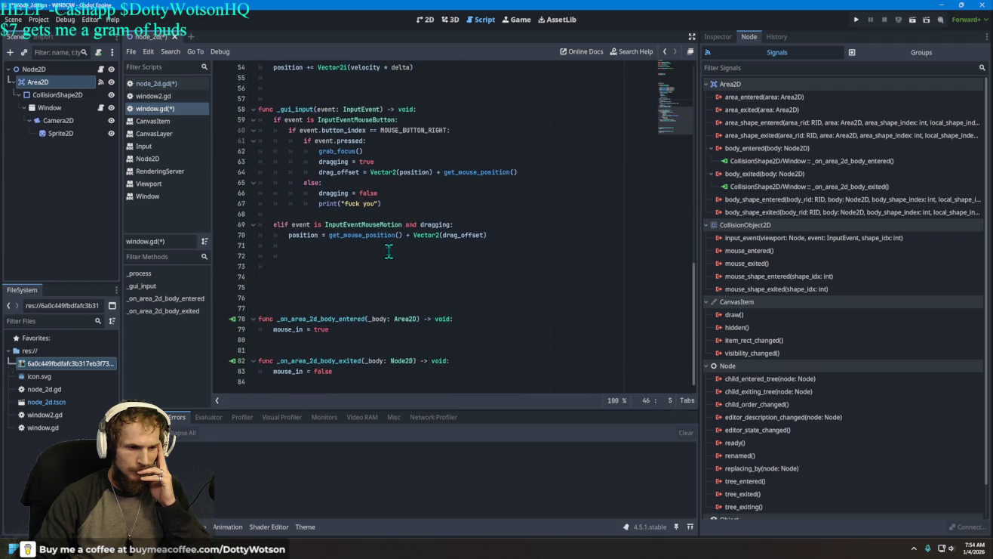
Add a move_and_slide() call on a new line after the position update on line 70
click(292, 267)
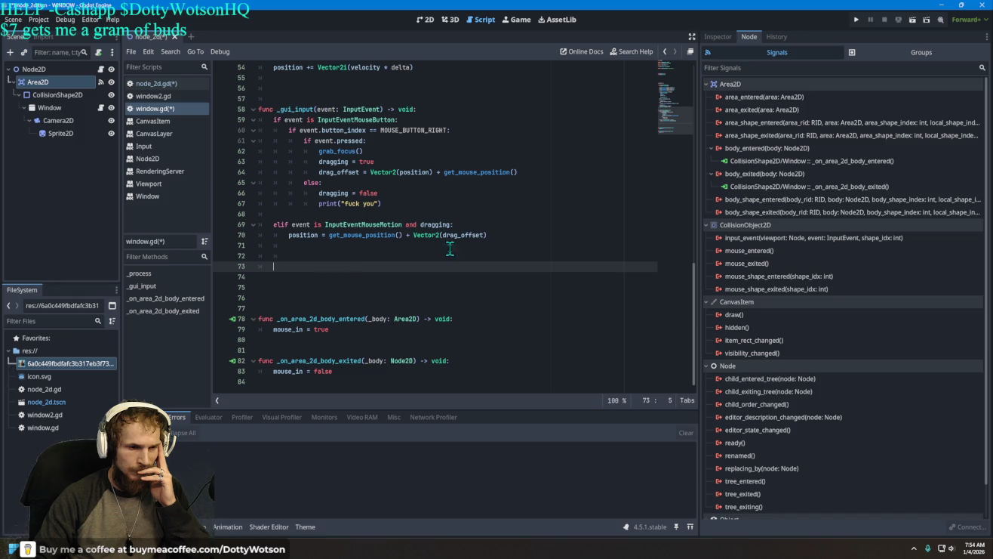
click(507, 236)
key(Return)
text(e)
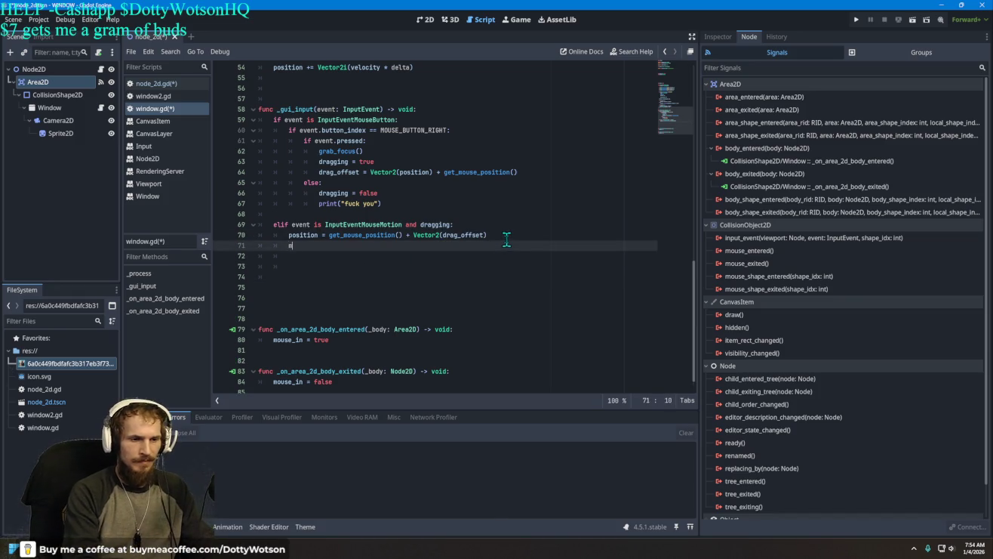
text(ove)
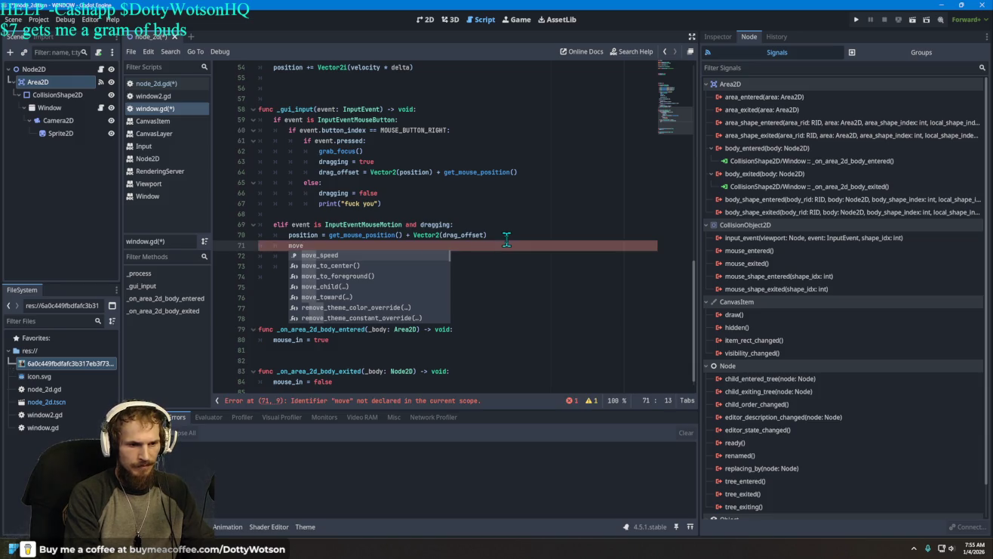
text(andslide)
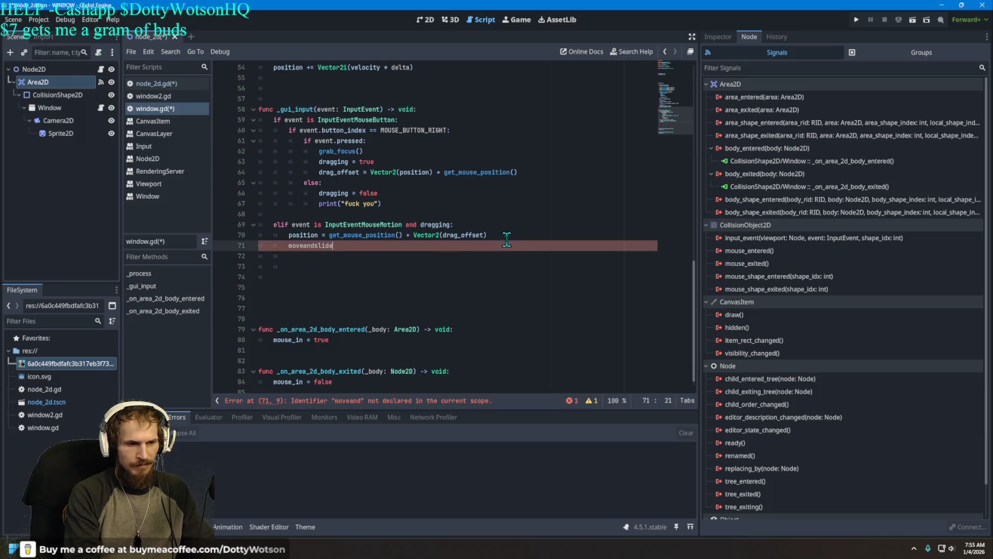
text(())
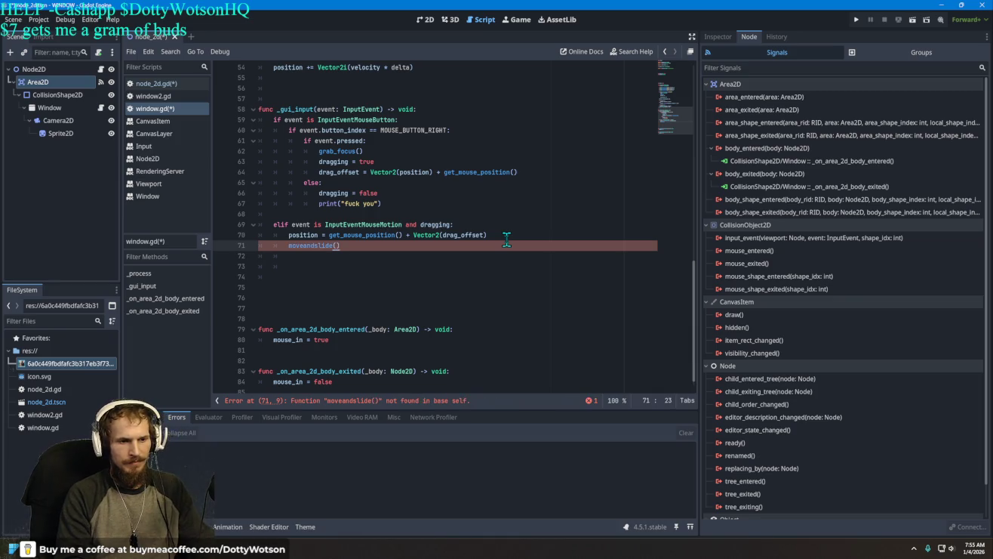
key(Left)
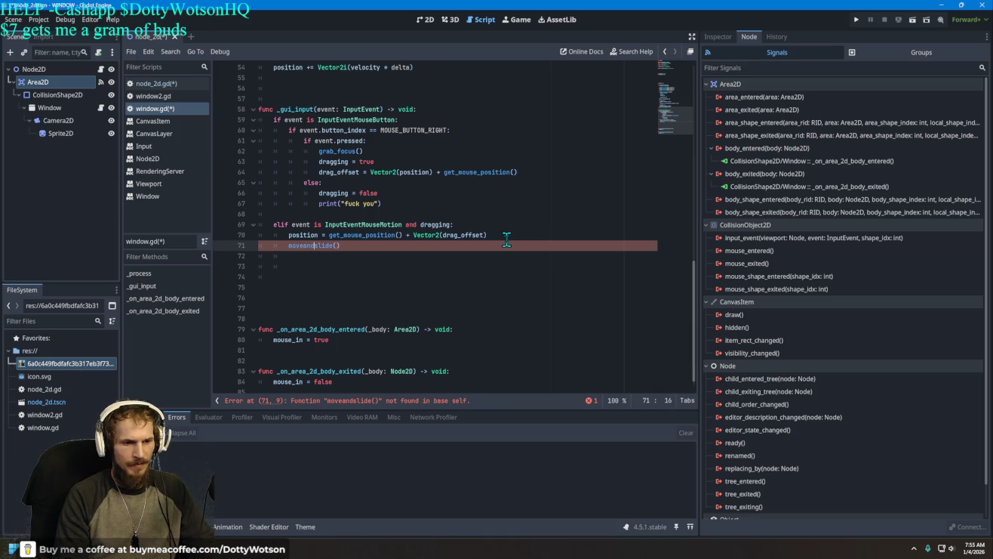
text(_)
key(Left)
key(Left)
key(Left)
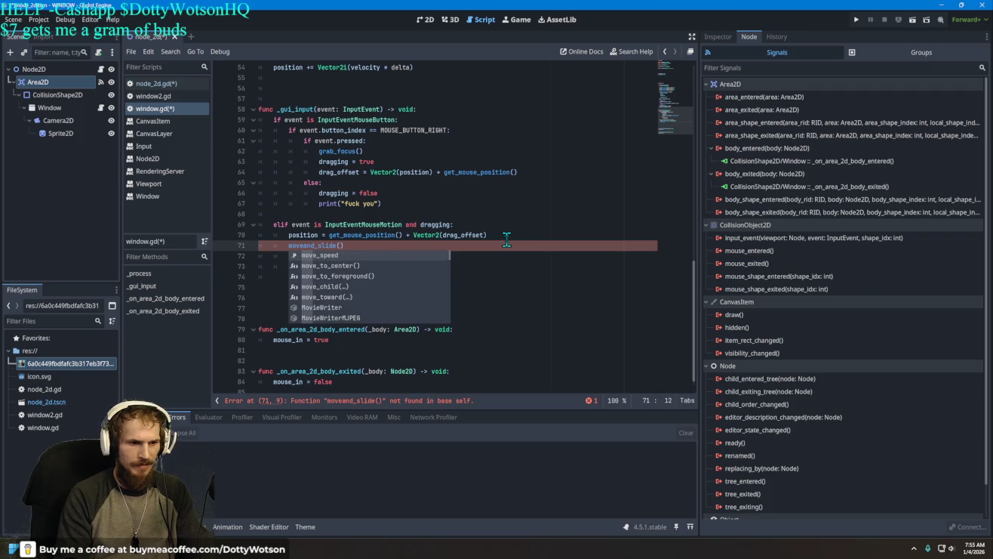
key(Right)
text(_)
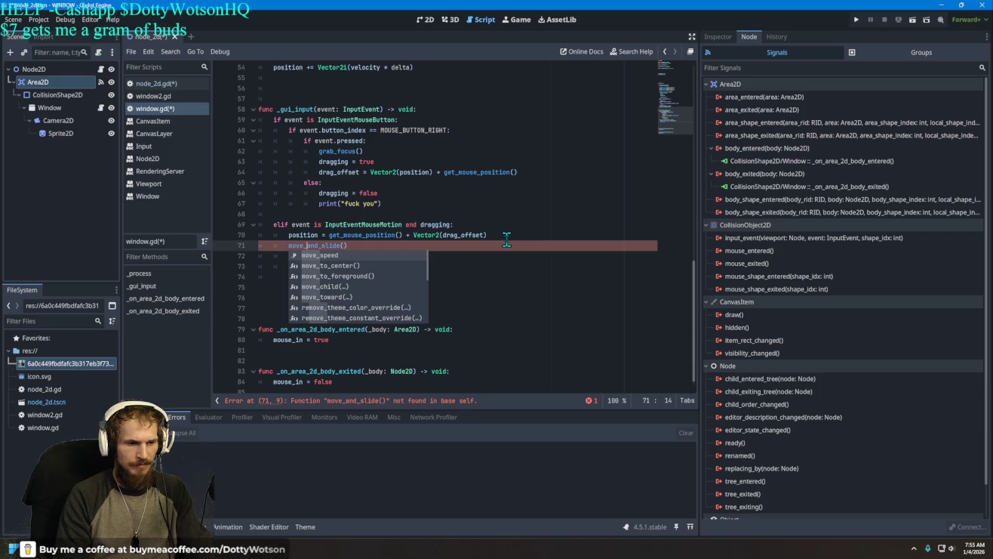
key(Left)
key(Left)
key(Left)
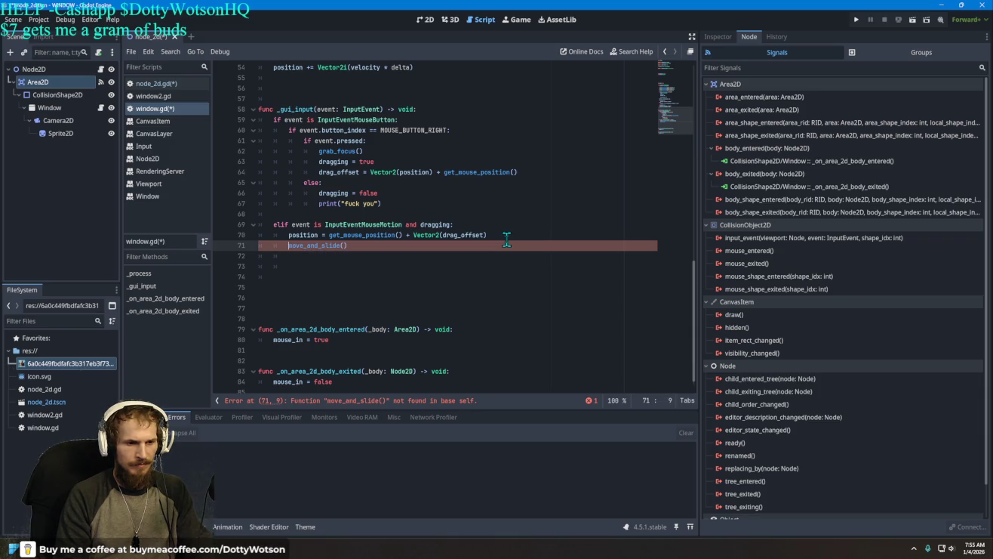
Inspect the script error, delete the move_and_slide() call on line 71, and select Sprite2D
click(589, 400)
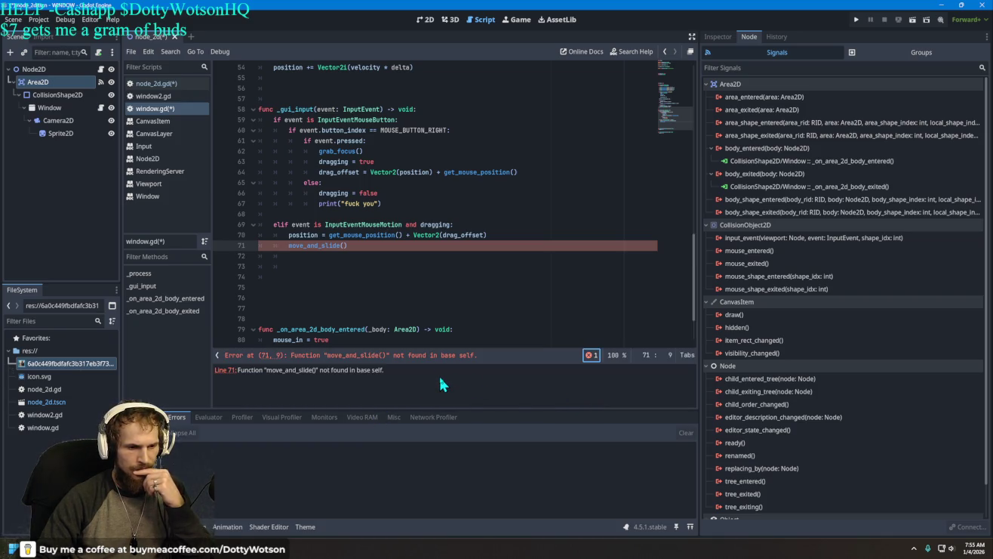
click(495, 235)
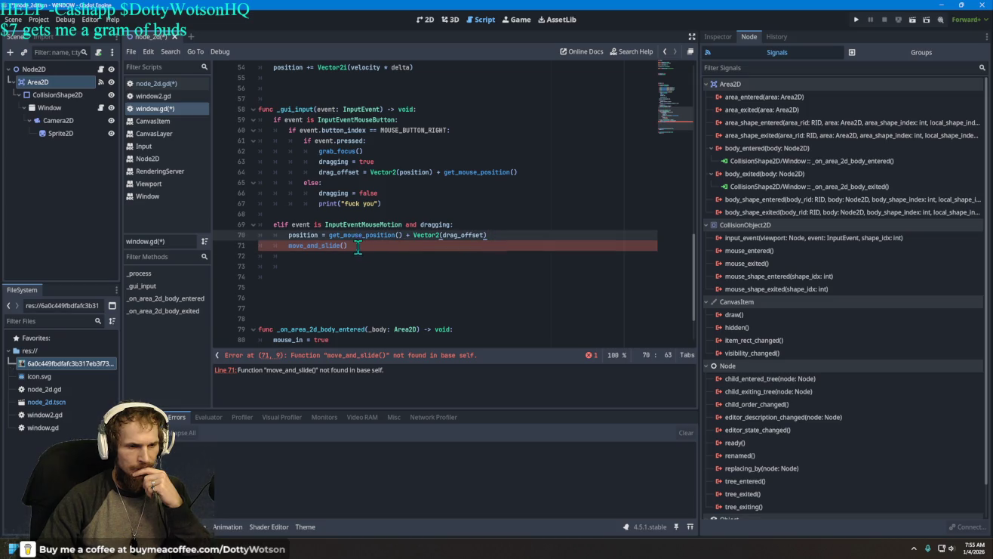
drag(358, 248, 307, 248)
key(BackSpace)
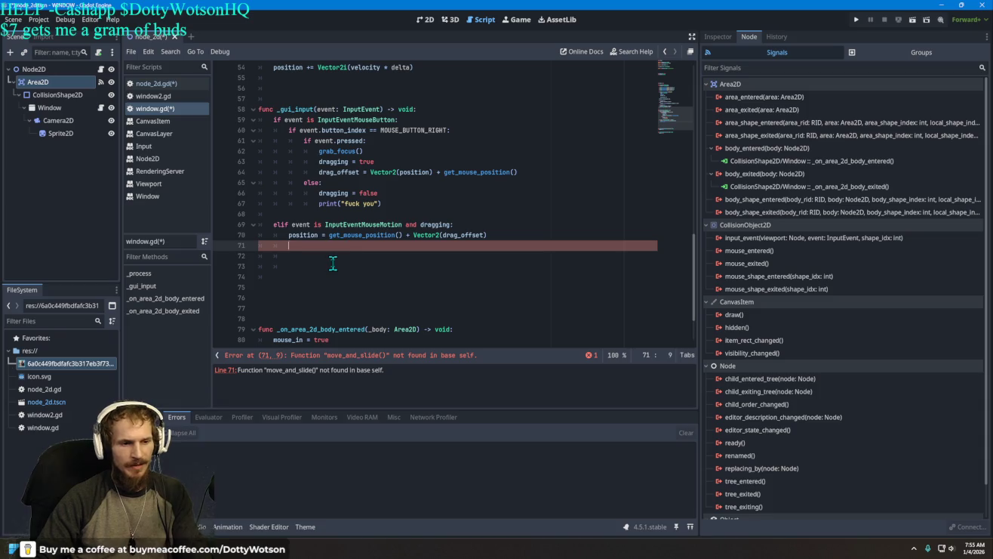
click(57, 133)
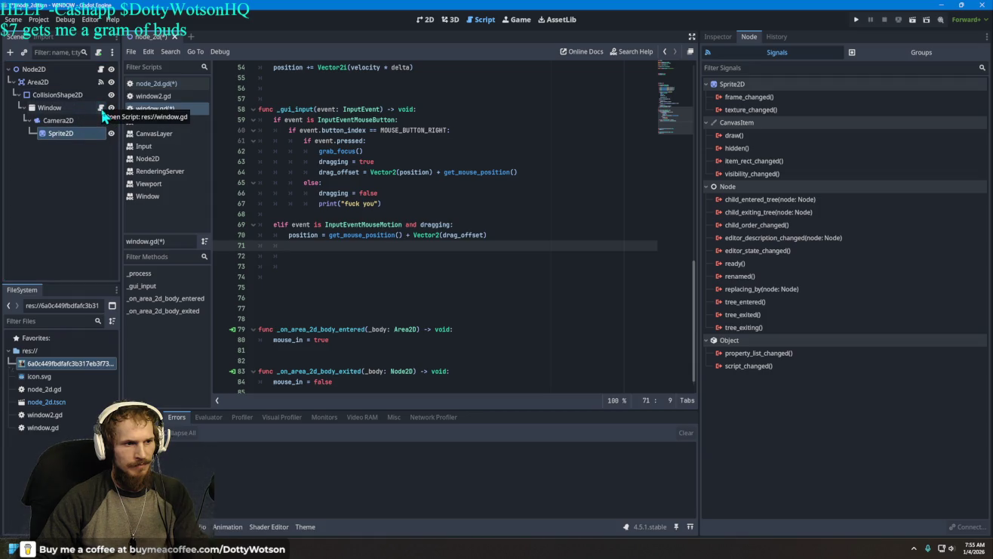
Scroll through window.gd to review the mouse-drag branch
scroll(377, 264, up, 15)
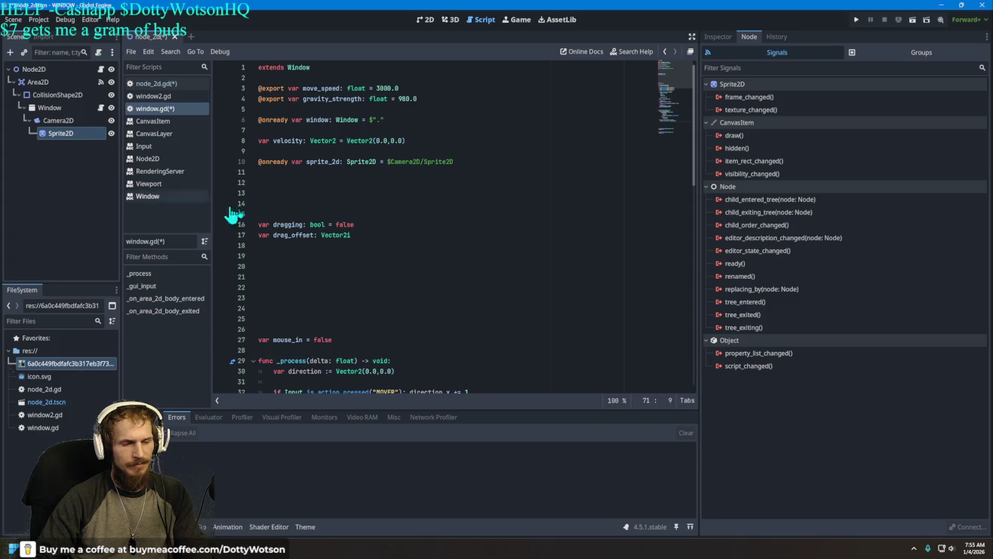
scroll(233, 214, down, 14)
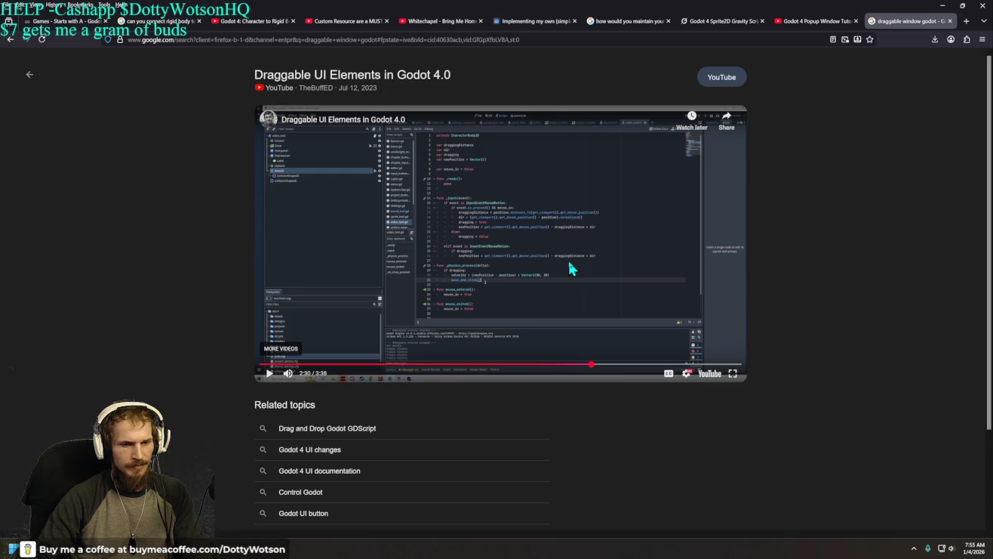
key(alt+Tab)
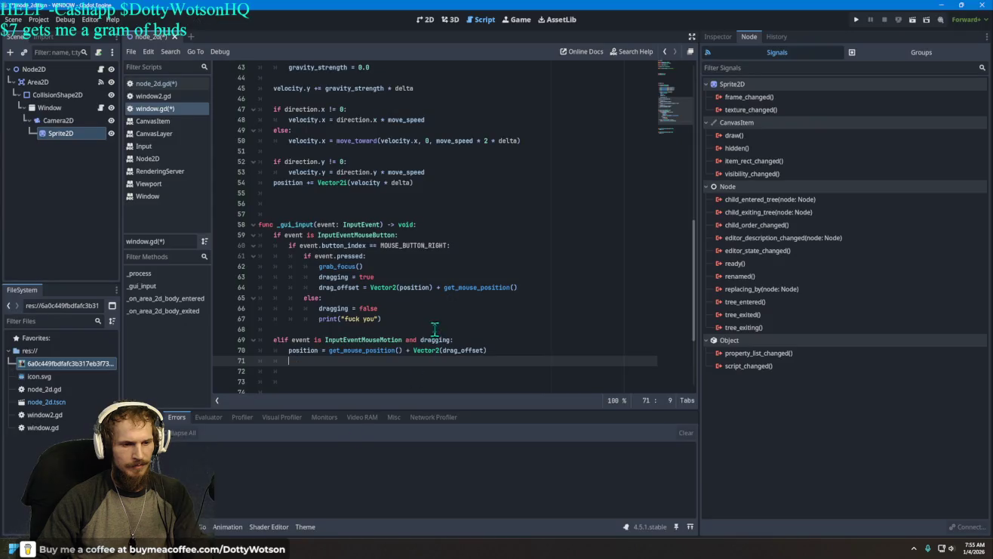
scroll(438, 330, down, 3)
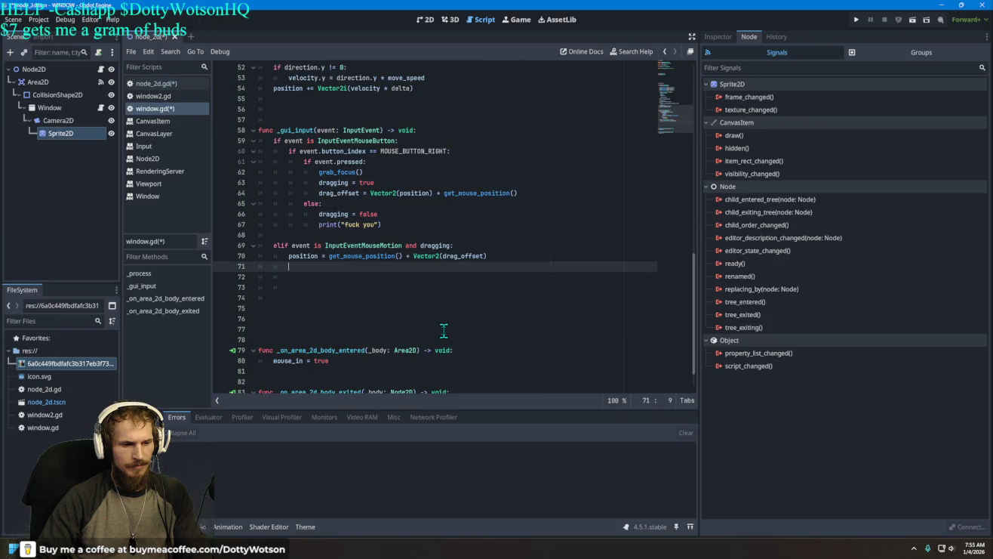
scroll(444, 331, down, 1)
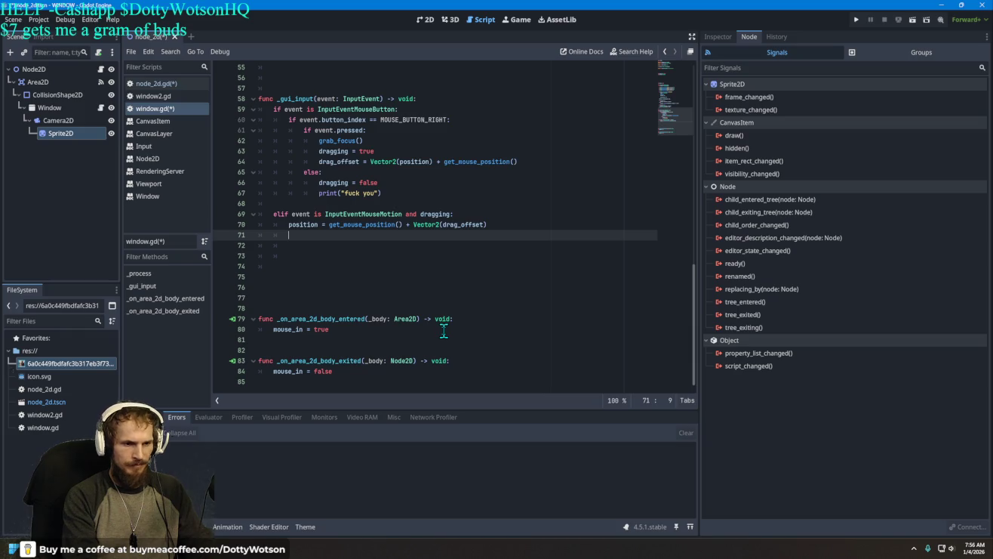
Try drafting a velocity assignment on line 71 with code completion, then return to the tutorial
text(velocity -)
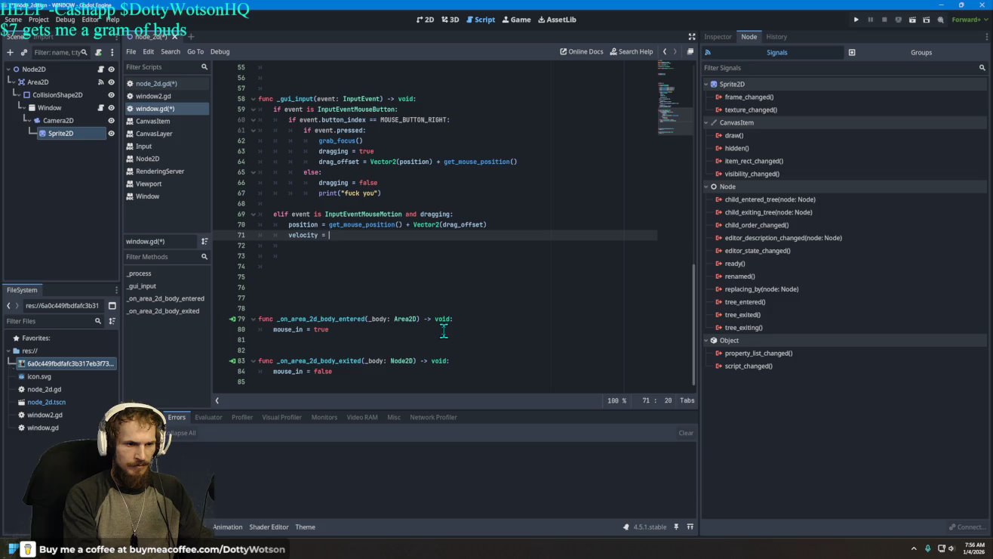
key(ctrl+space)
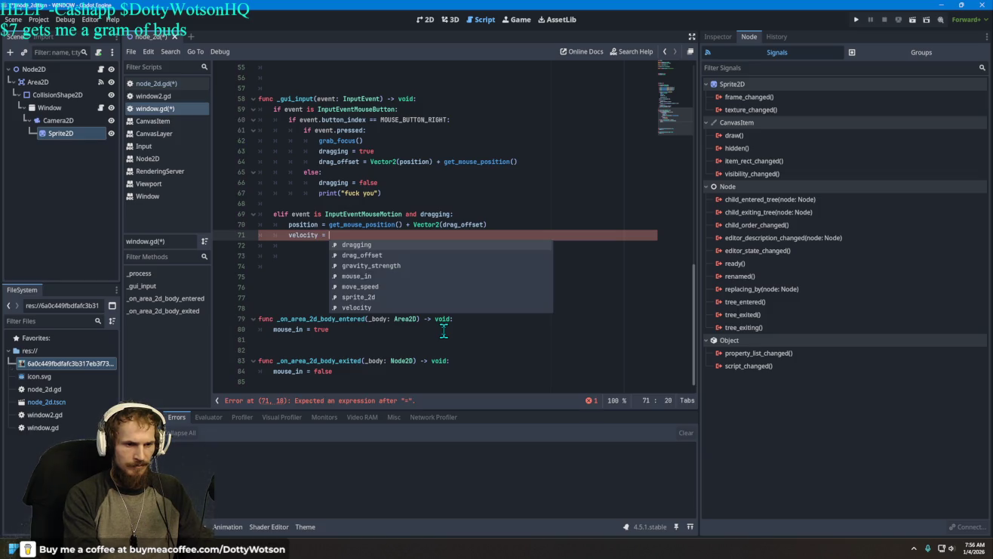
text(-)
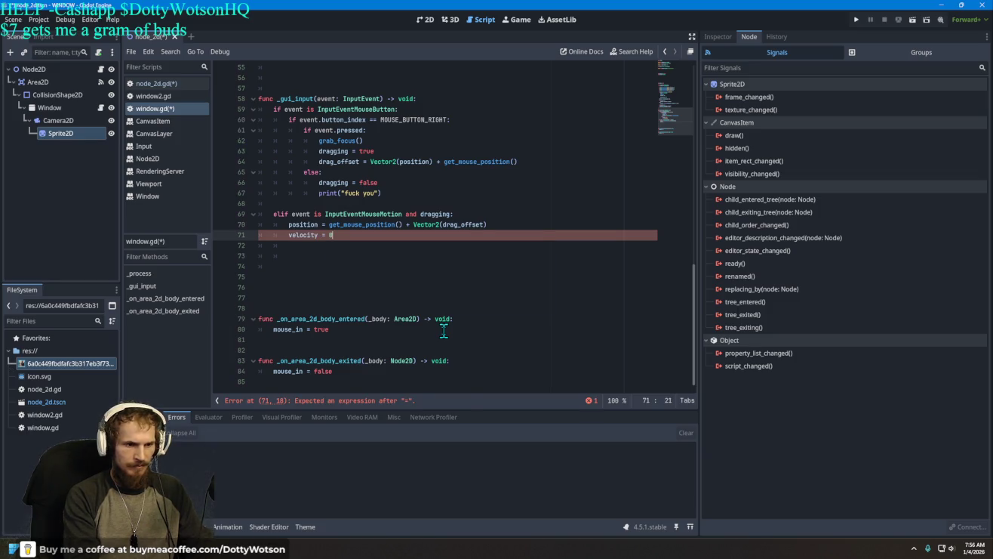
text(.-)
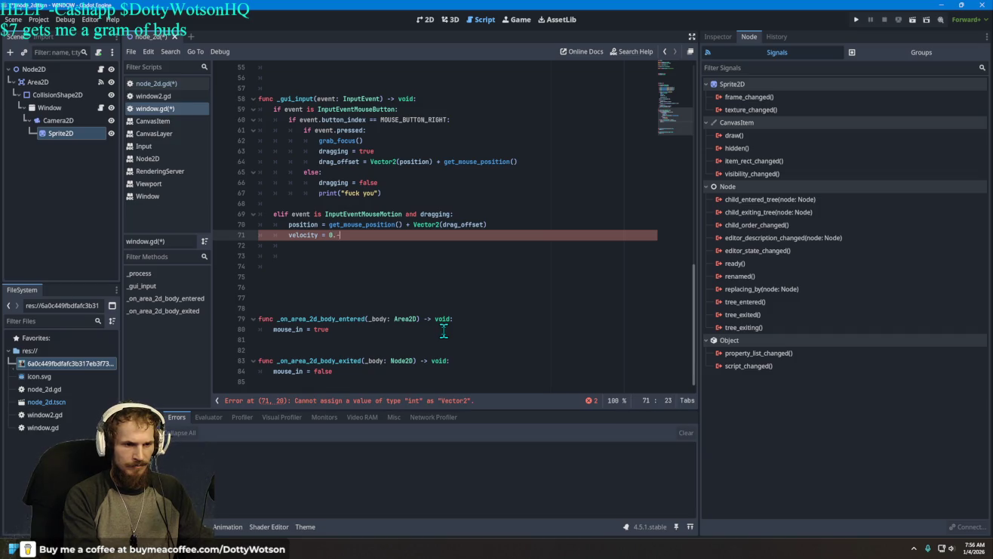
key(BackSpace)
key(BackSpace)
text(0)
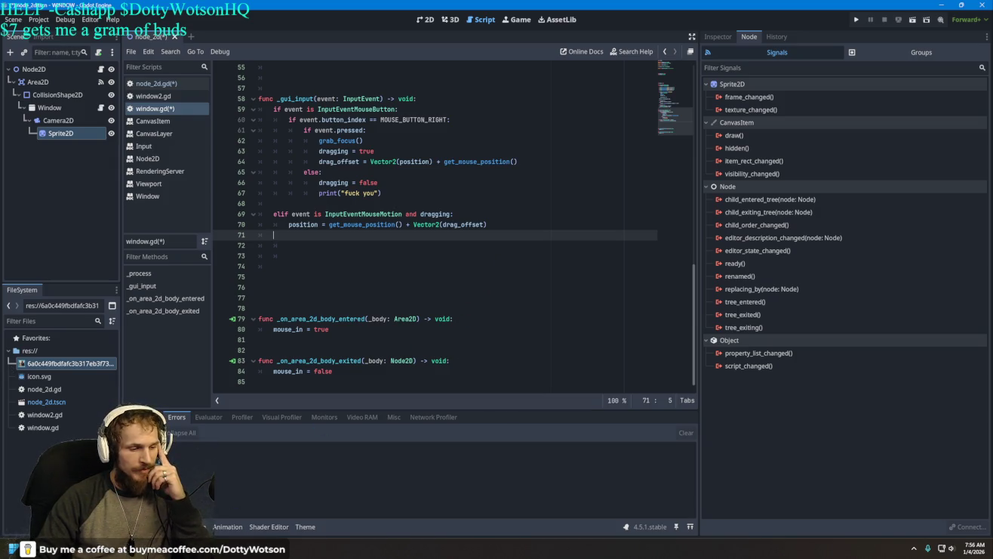
key(alt+Tab)
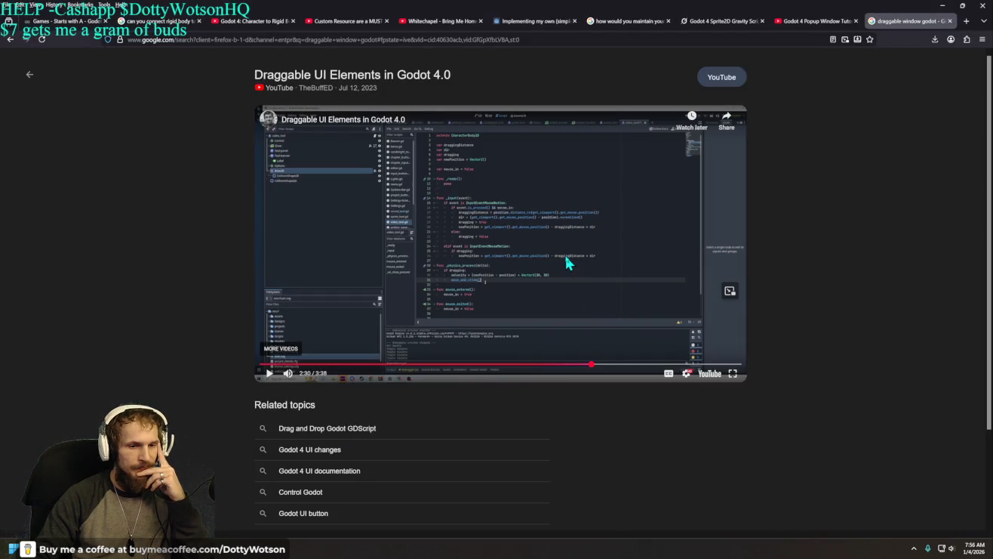
Play the tutorial video on to about 2:51, then return to window.gd
click(566, 259)
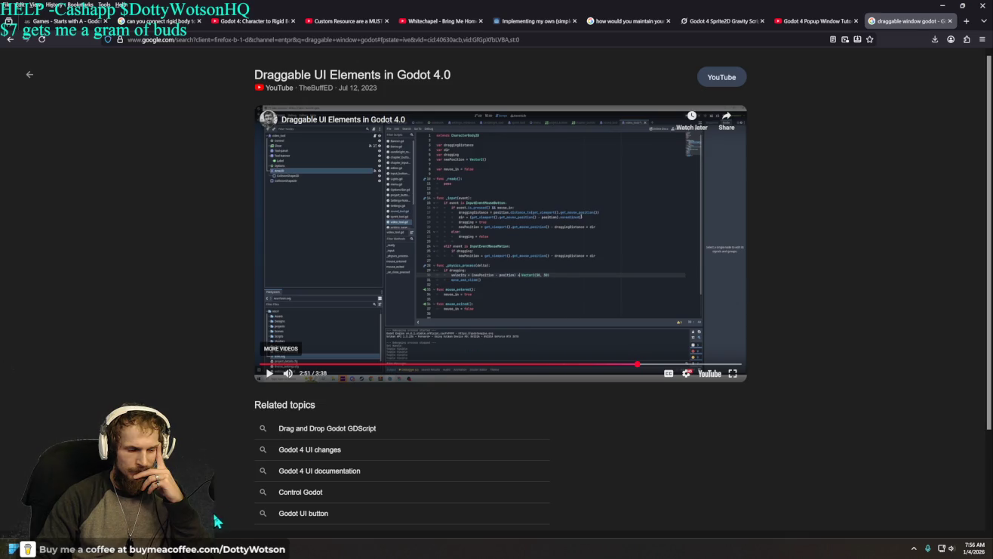
key(alt+Tab)
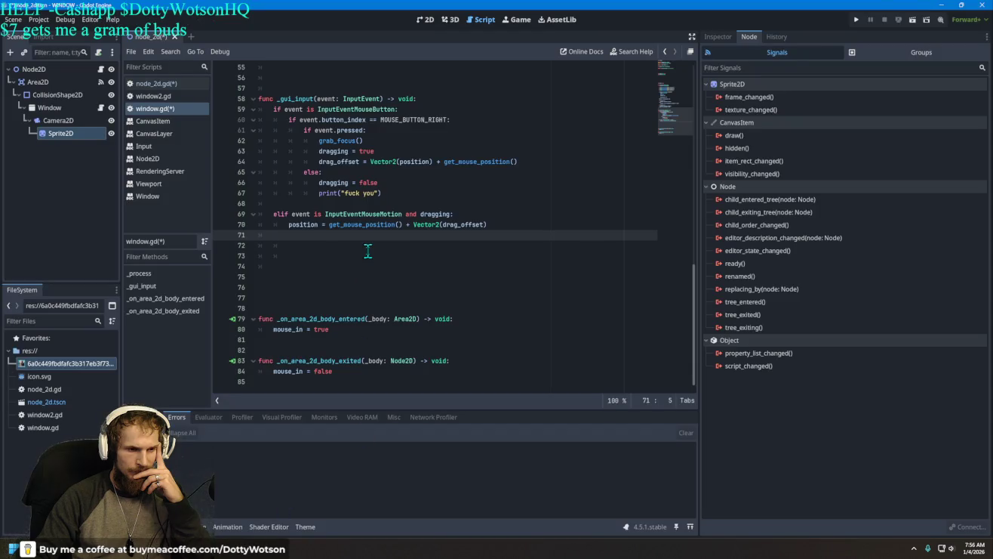
Add 'velocity = position' followed by an aligned move_and_slide() to the drag branch, checking the tutorial
text(velocit)
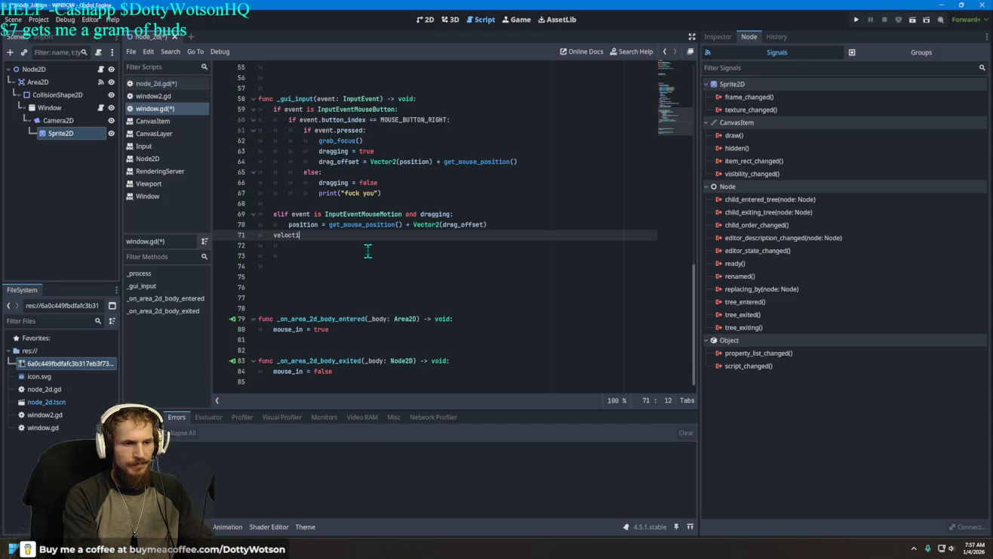
text(y )
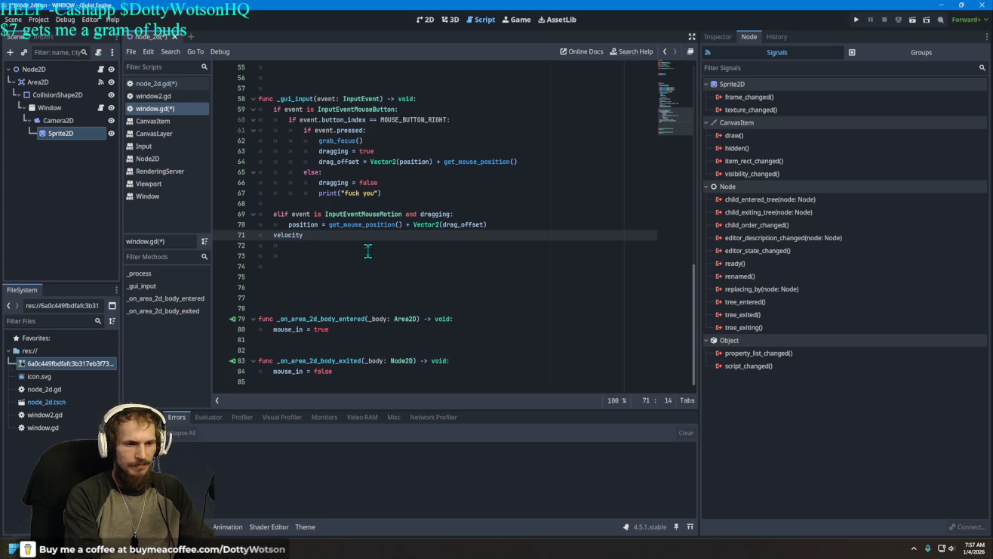
text(= position)
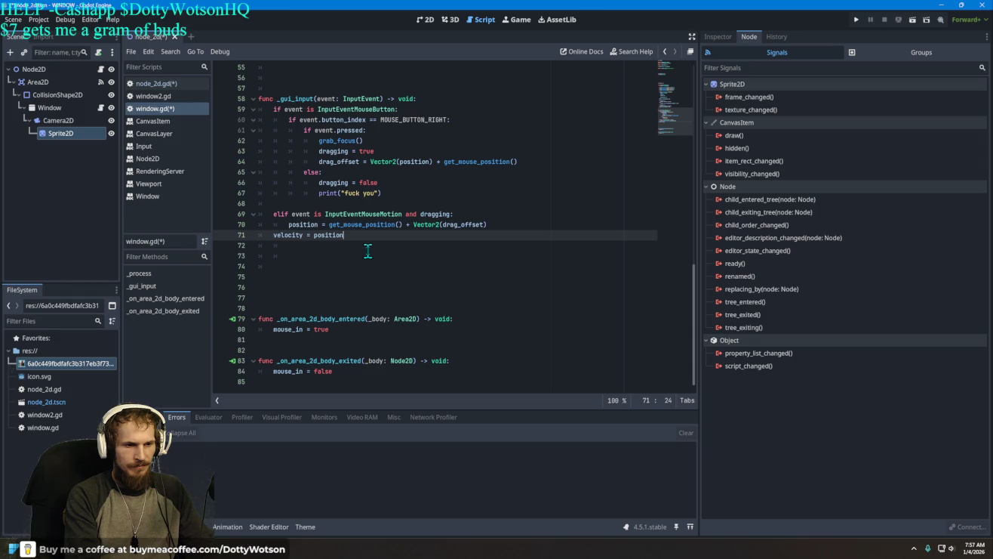
key(Return)
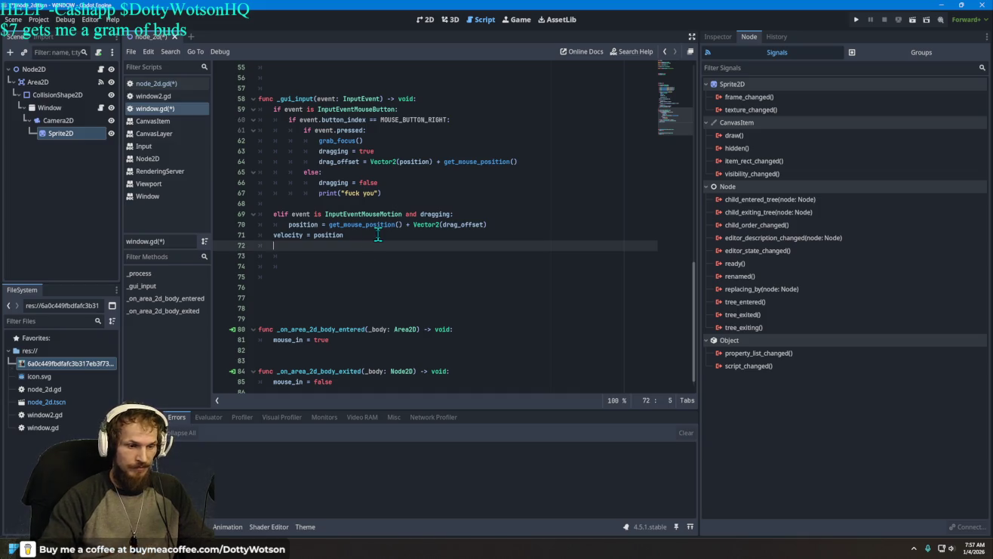
text(move_and_)
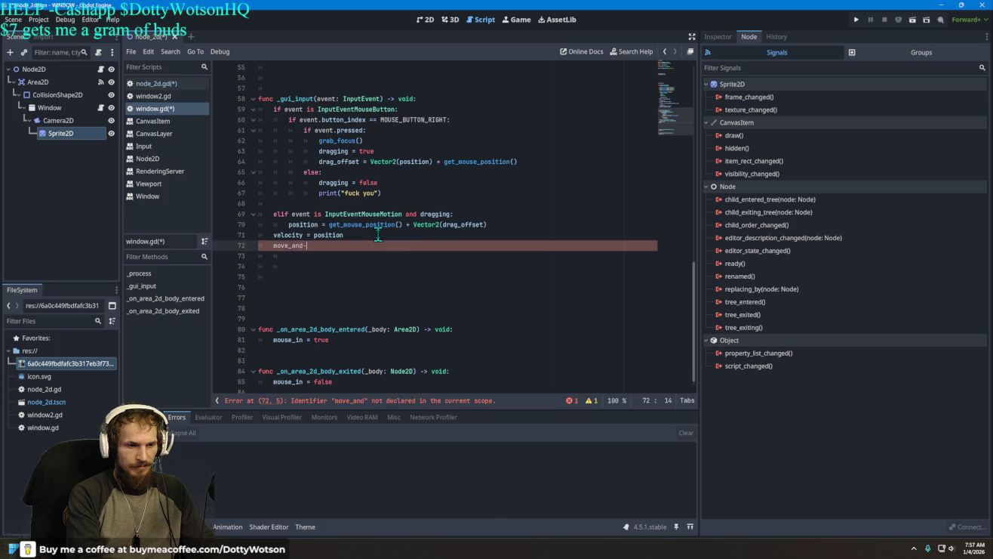
text(sli)
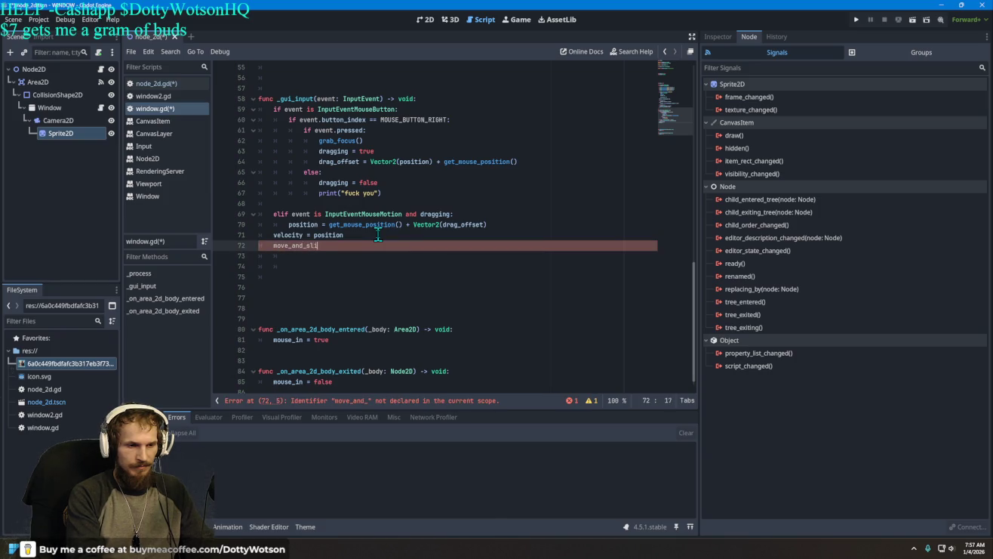
text(de())
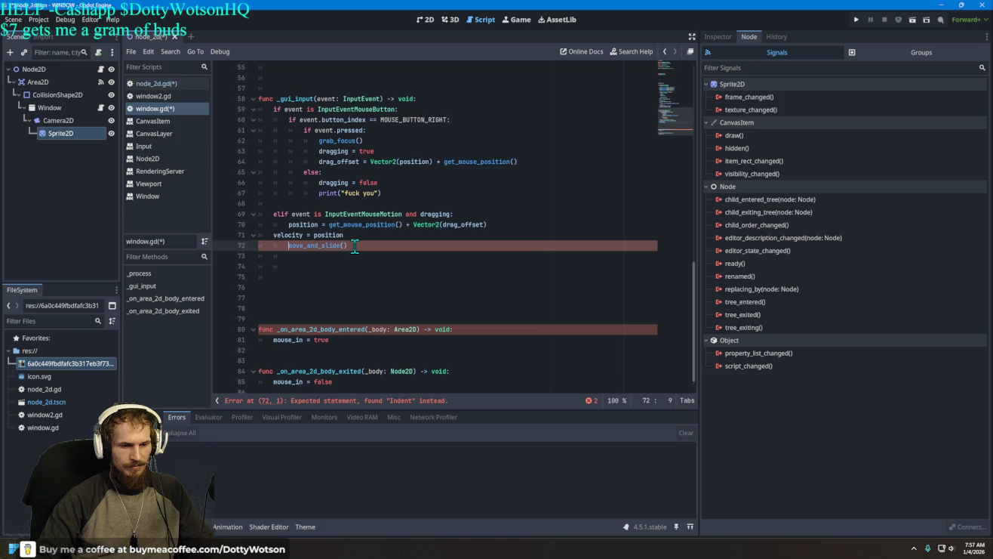
key(BackSpace)
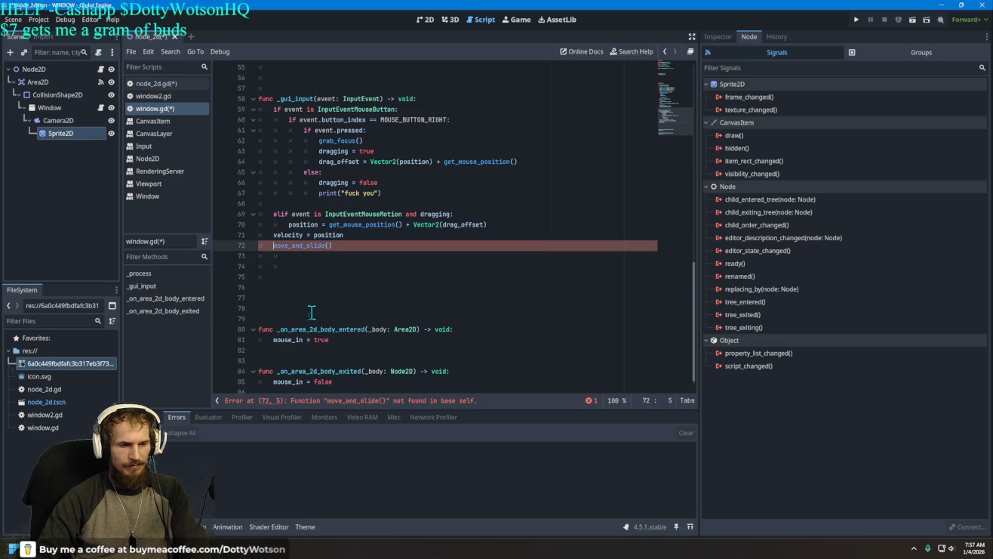
key(alt+Tab)
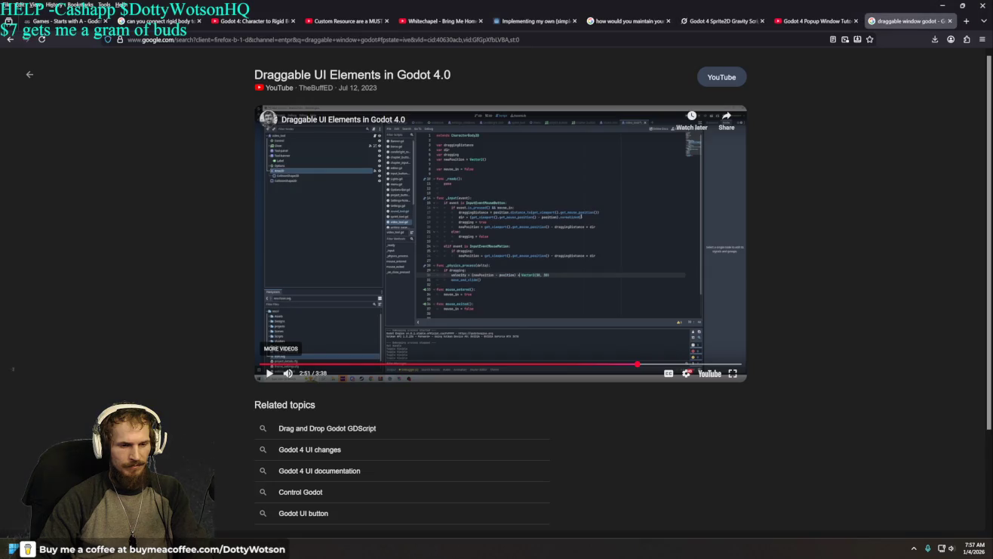
click(561, 253)
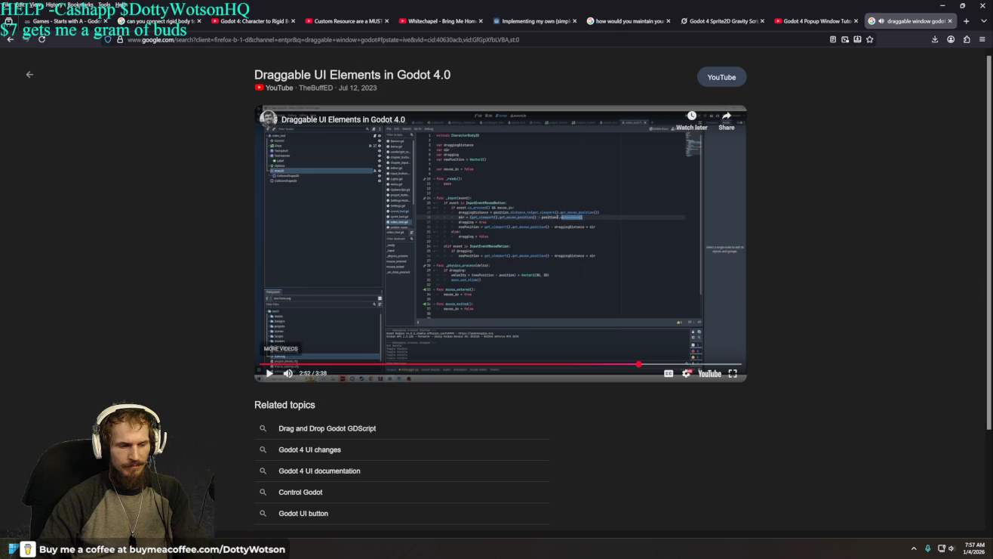
key(alt+Tab)
Align the velocity = position and move_and_slide() lines with the position assignment
click(274, 236)
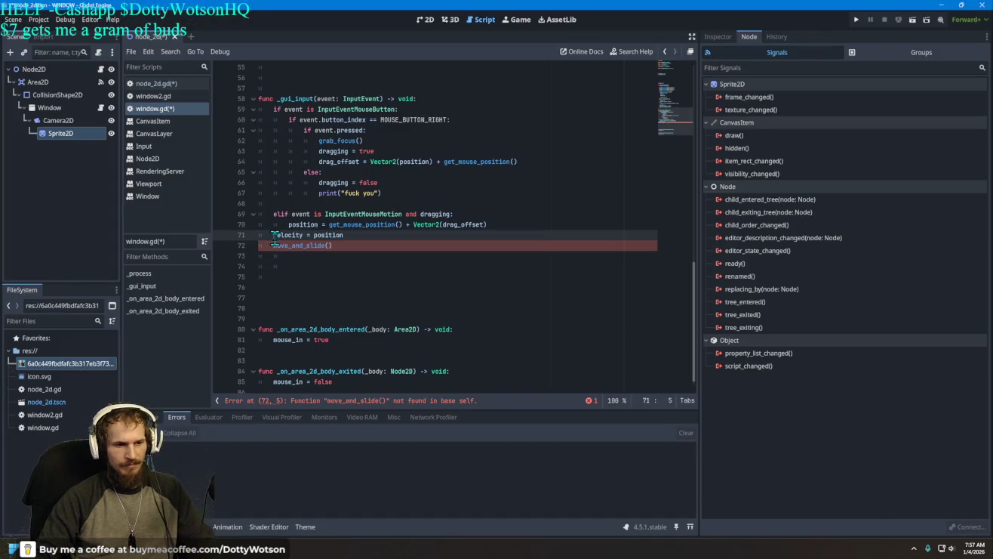
key(Tab)
key(Tab)
click(269, 248)
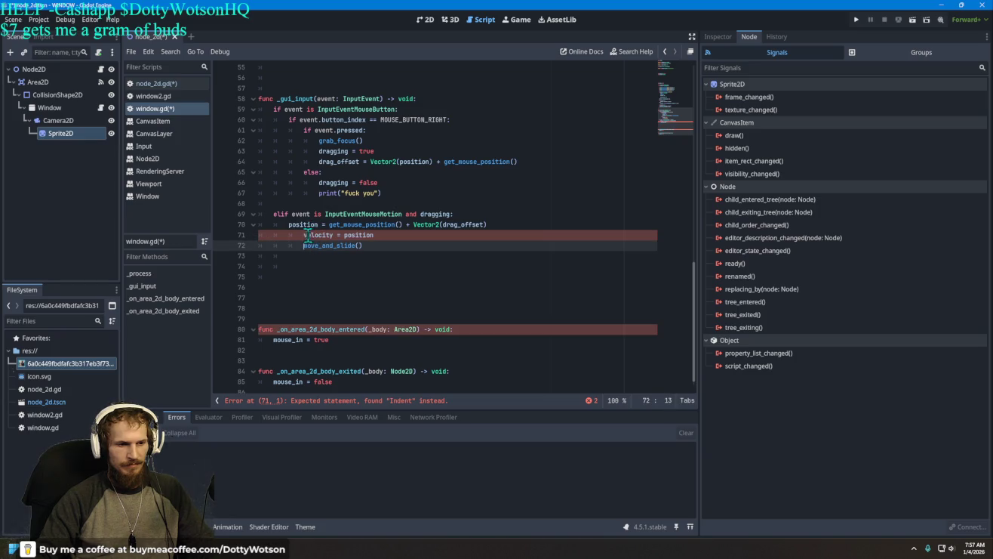
key(Up)
key(BackSpace)
key(Down)
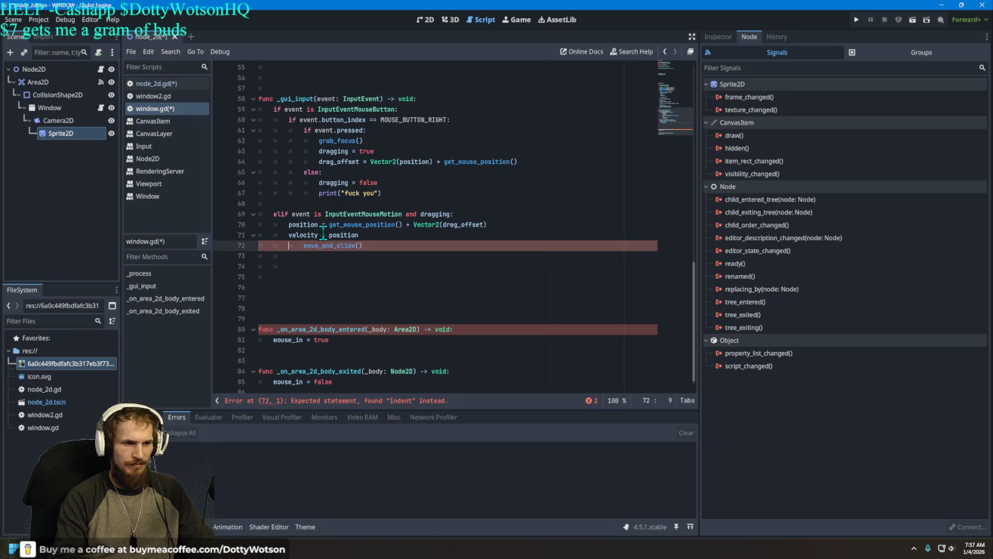
key(BackSpace)
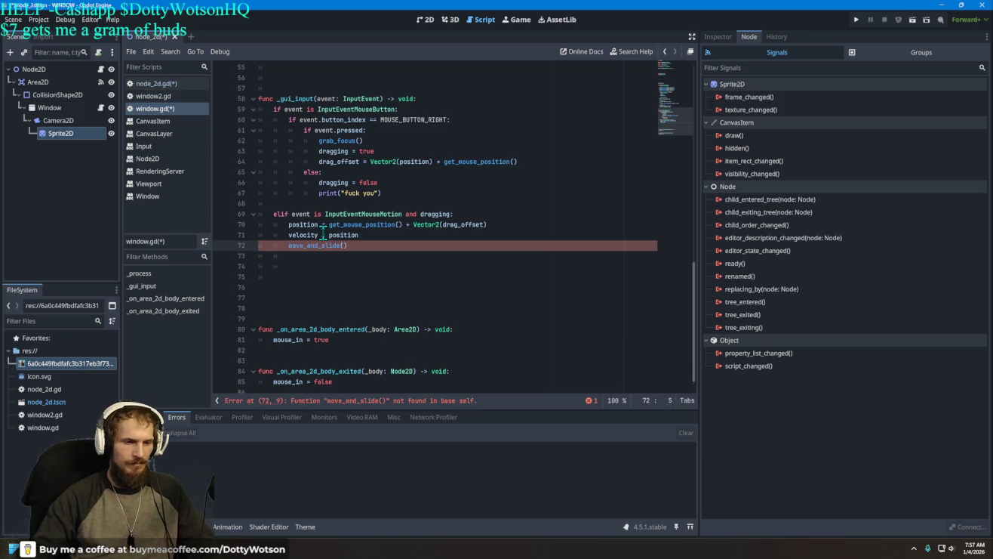
Select the velocity = position and move_and_slide() lines to remove them
scroll(414, 215, up, 5)
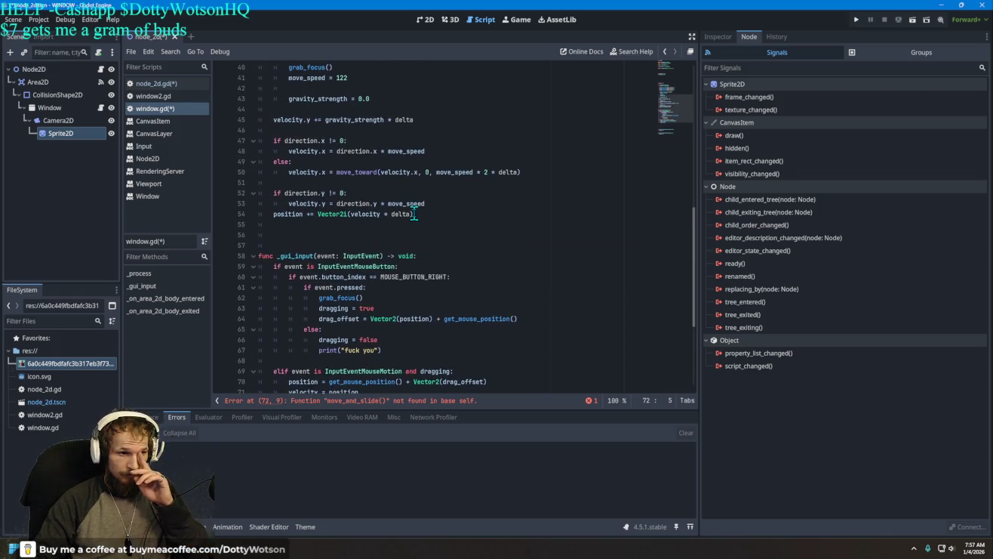
scroll(414, 220, up, 3)
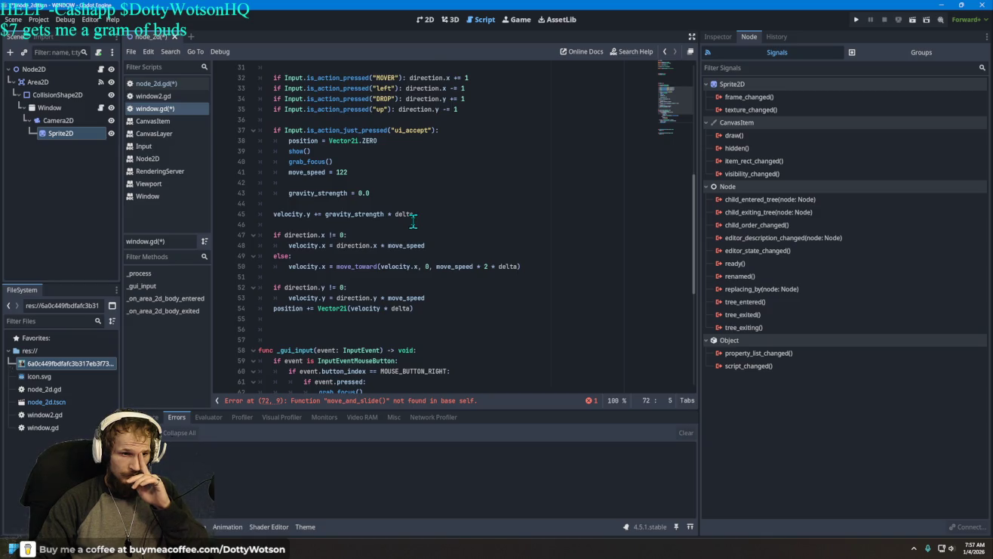
scroll(413, 220, down, 5)
drag(348, 341, 289, 330)
key(BackSpace)
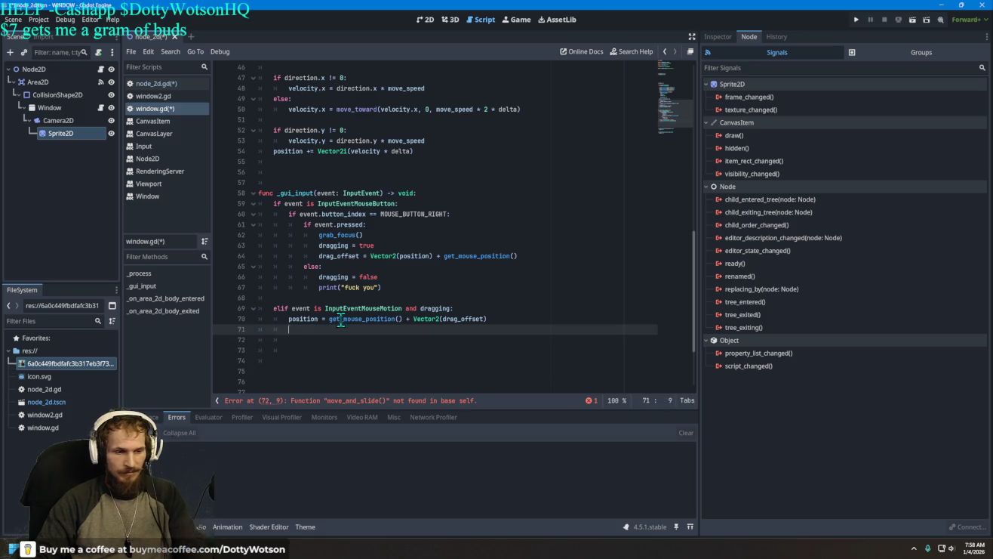
scroll(397, 268, up, 11)
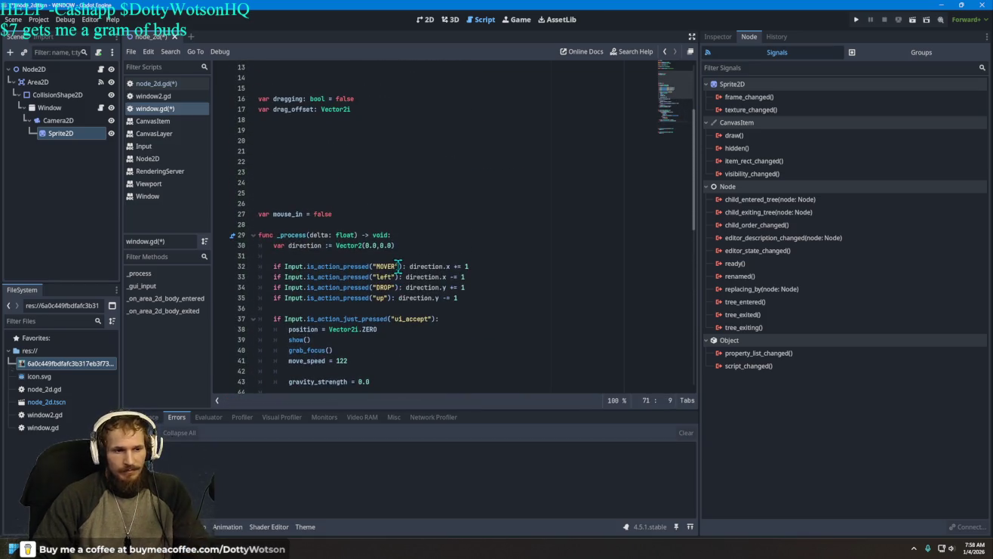
click(341, 256)
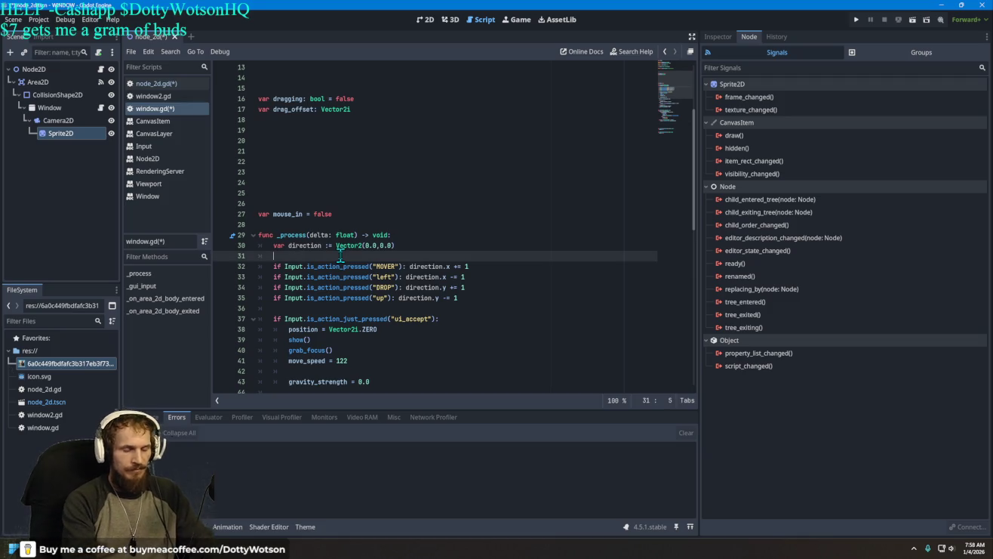
text(move+)
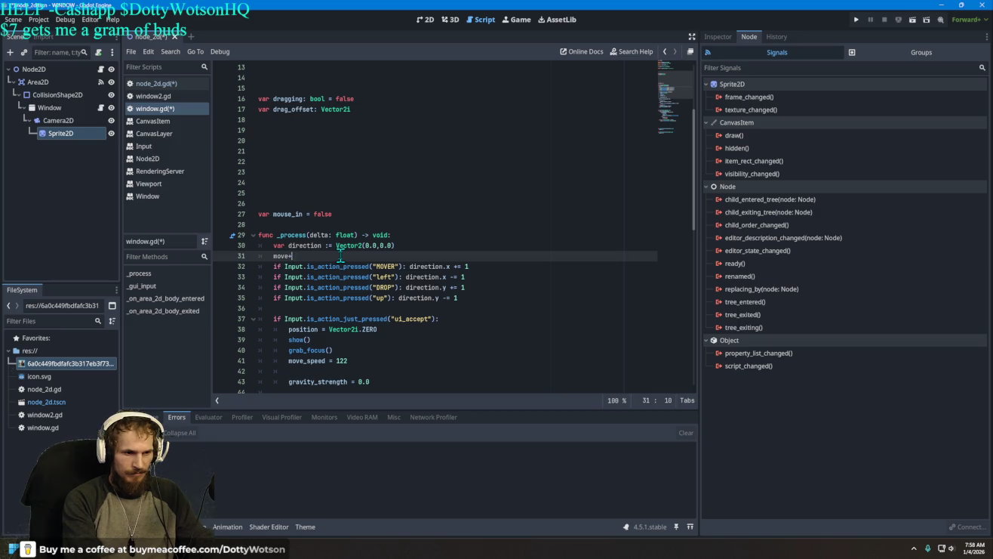
key(BackSpace)
text(_and)
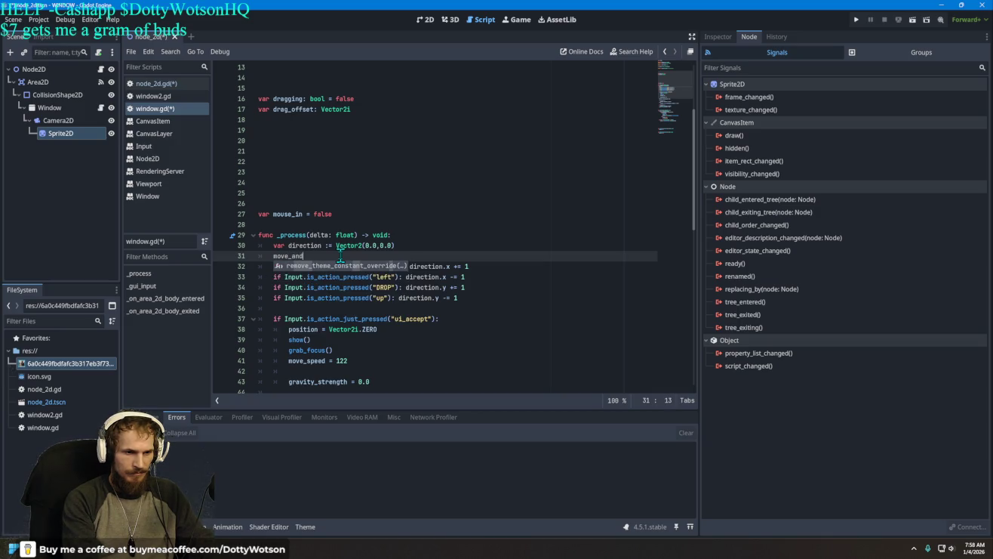
text(_slice)
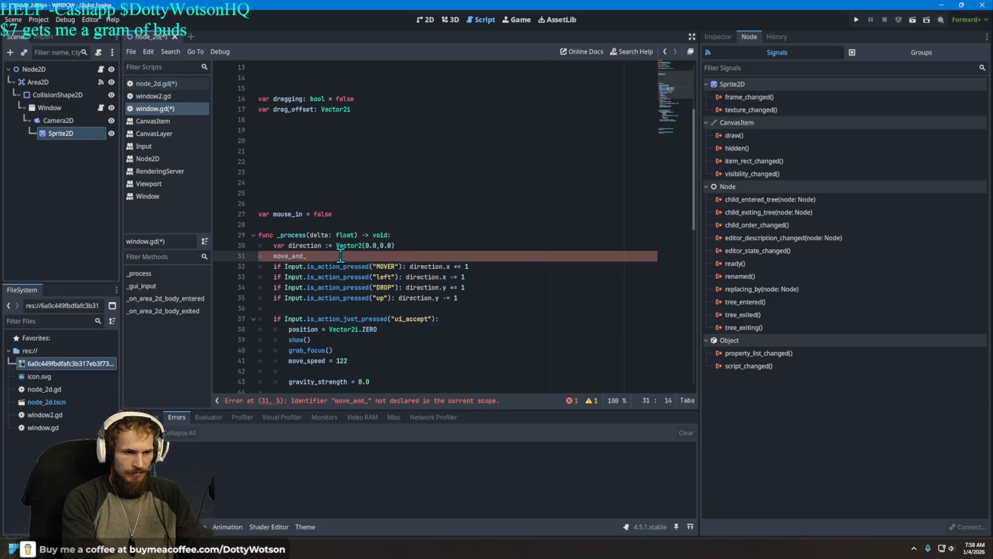
key(BackSpace)
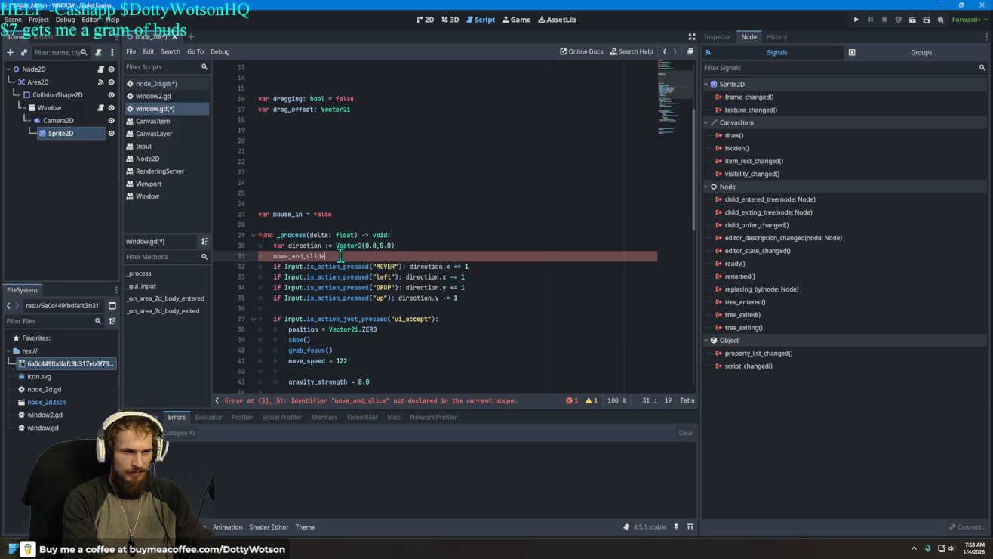
text(())
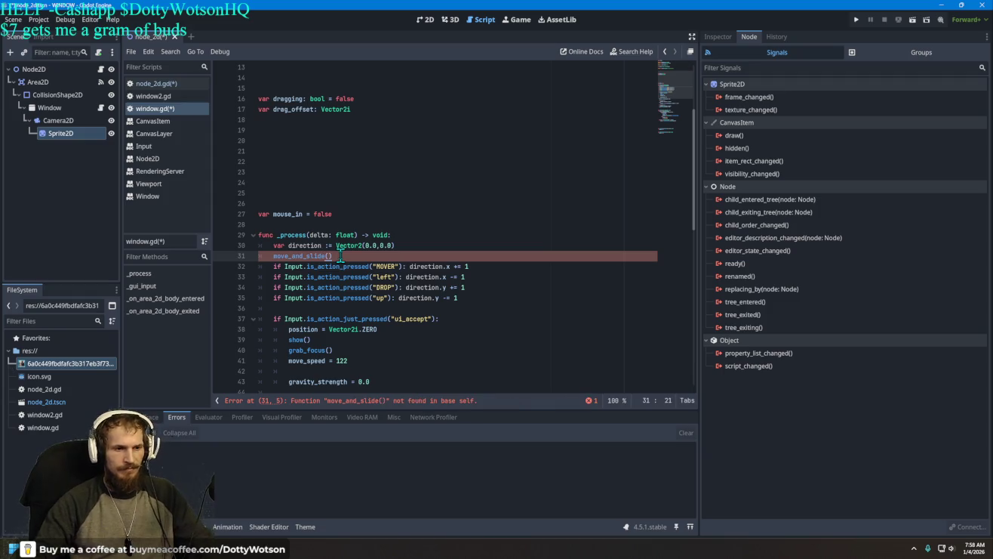
key(Up)
key(Up)
key(Up)
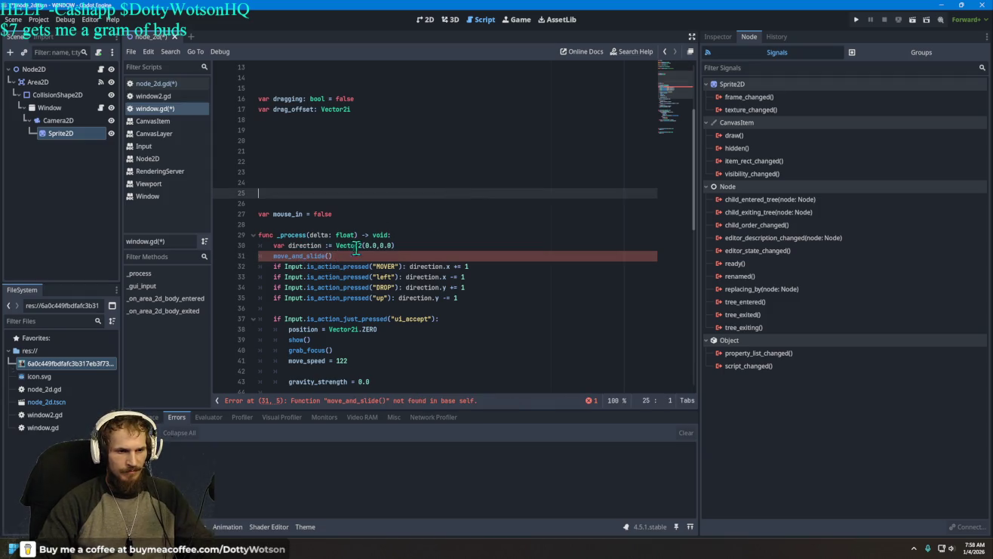
drag(334, 256, 287, 258)
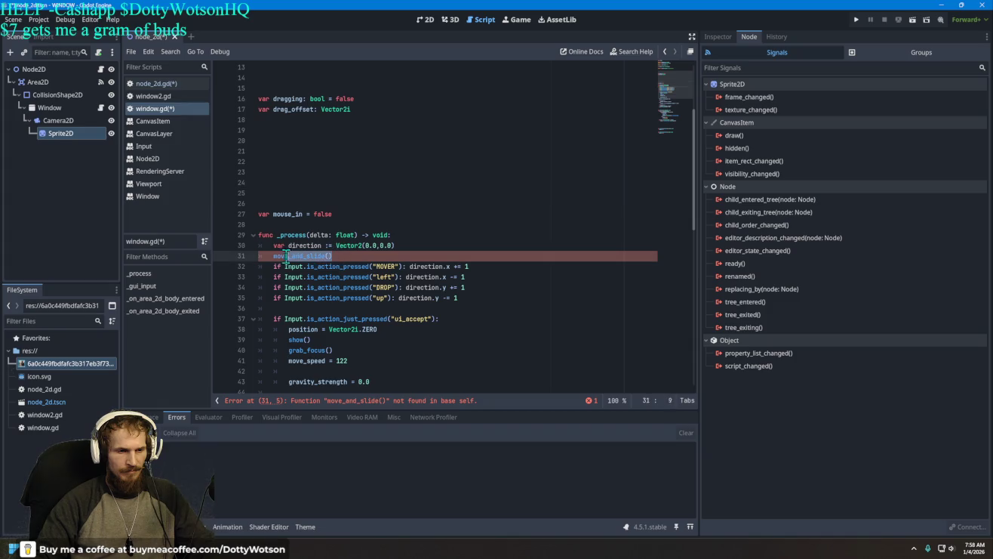
key(BackSpace)
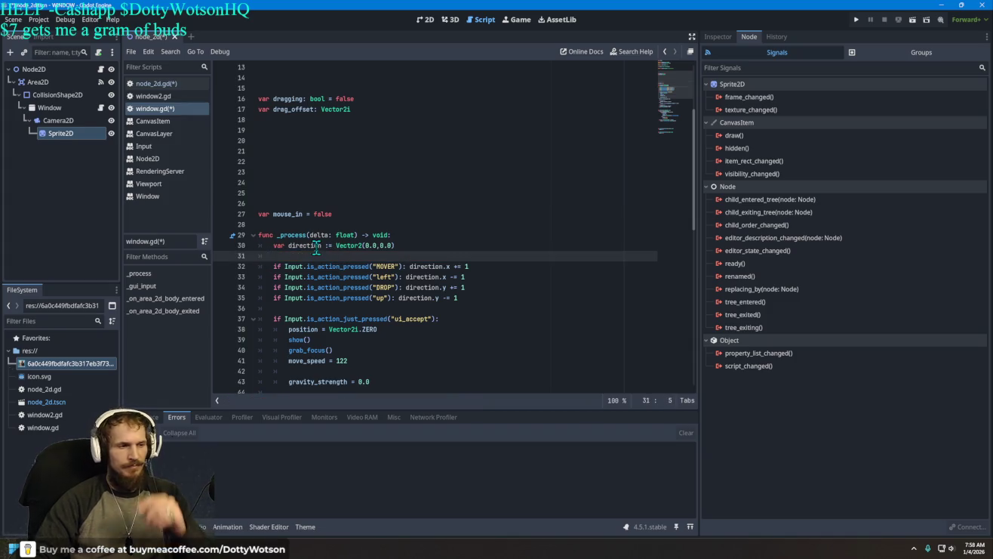
Open the node_2d.gd script from the scene tree
right_click(66, 96)
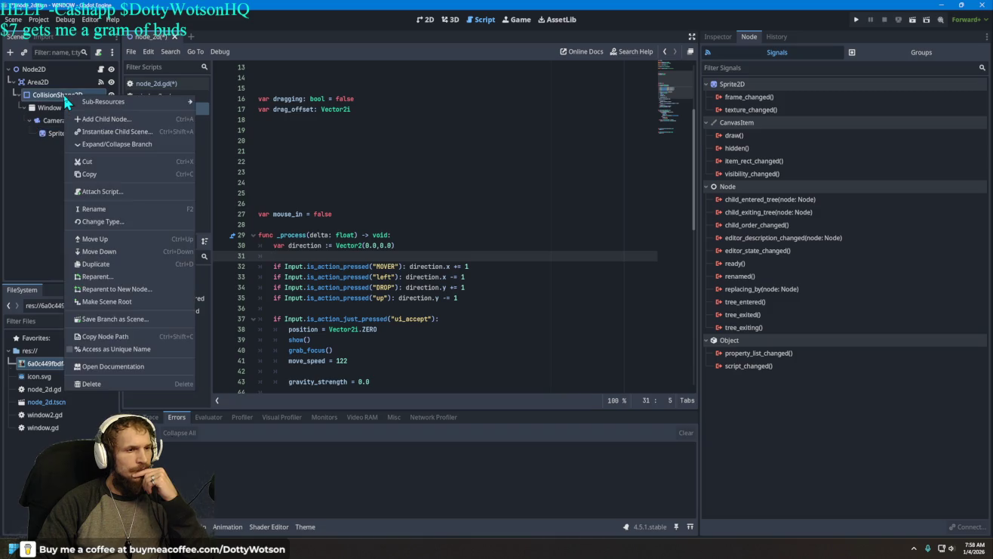
click(69, 88)
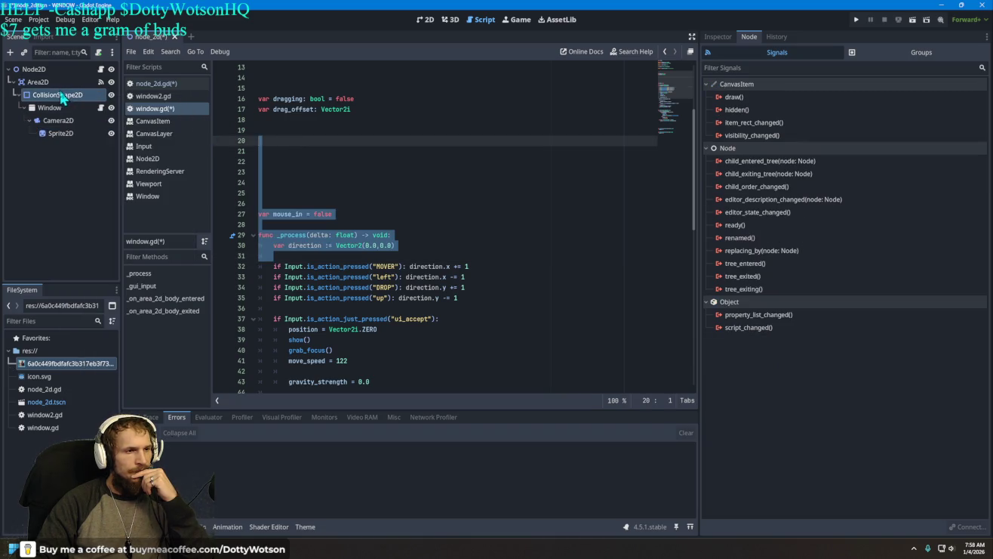
click(106, 80)
click(100, 70)
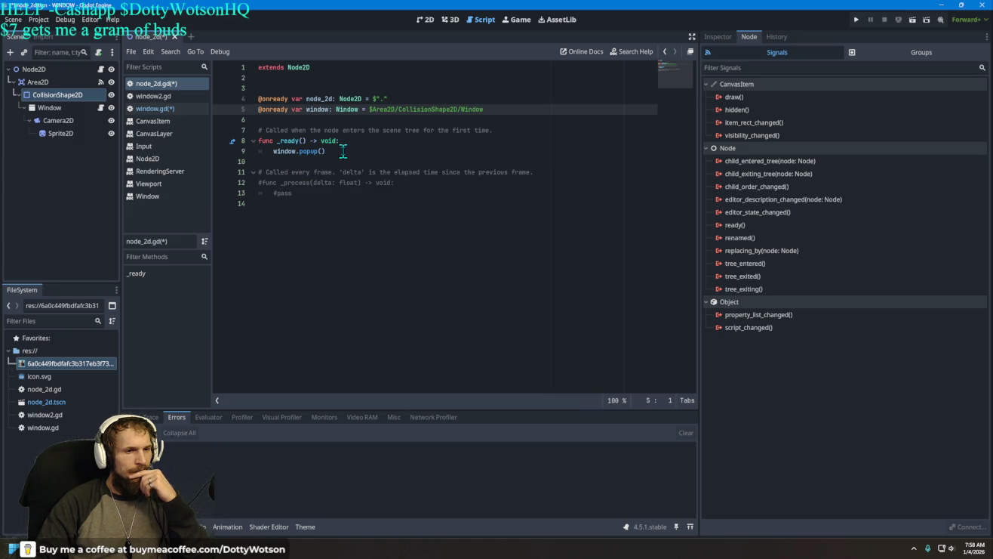
Uncomment func _process and its pass line, then start typing 'moveandsl' in place of pass
click(269, 185)
key(BackSpace)
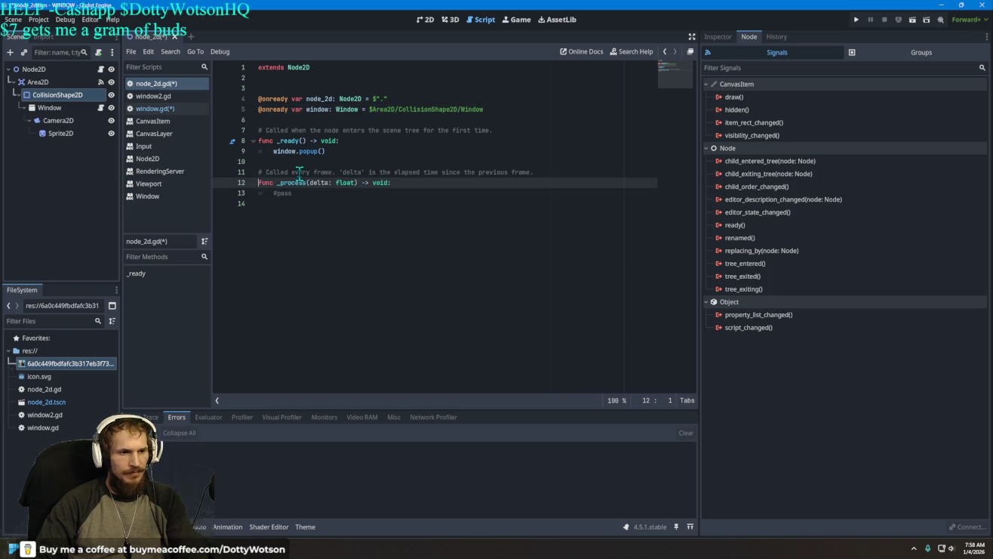
click(276, 194)
key(BackSpace)
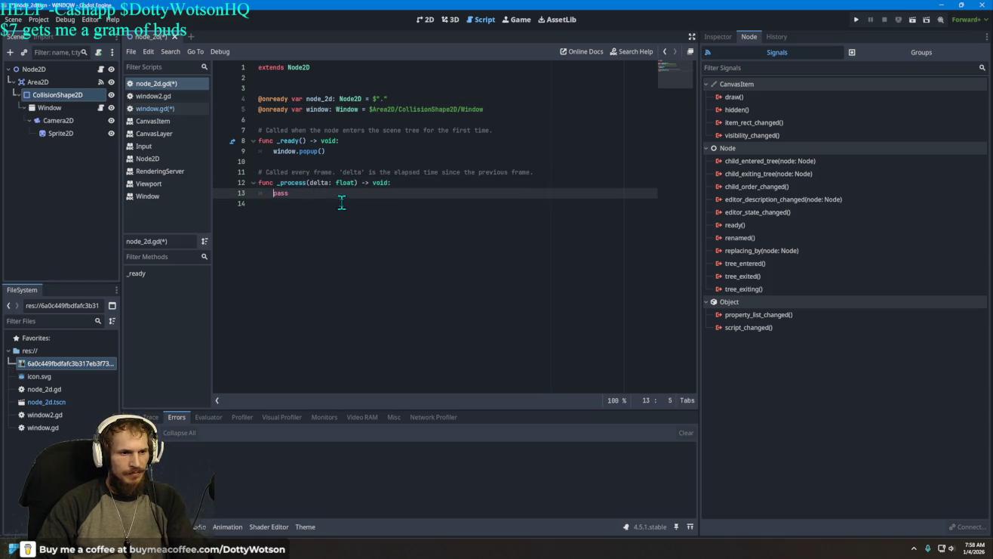
click(273, 195)
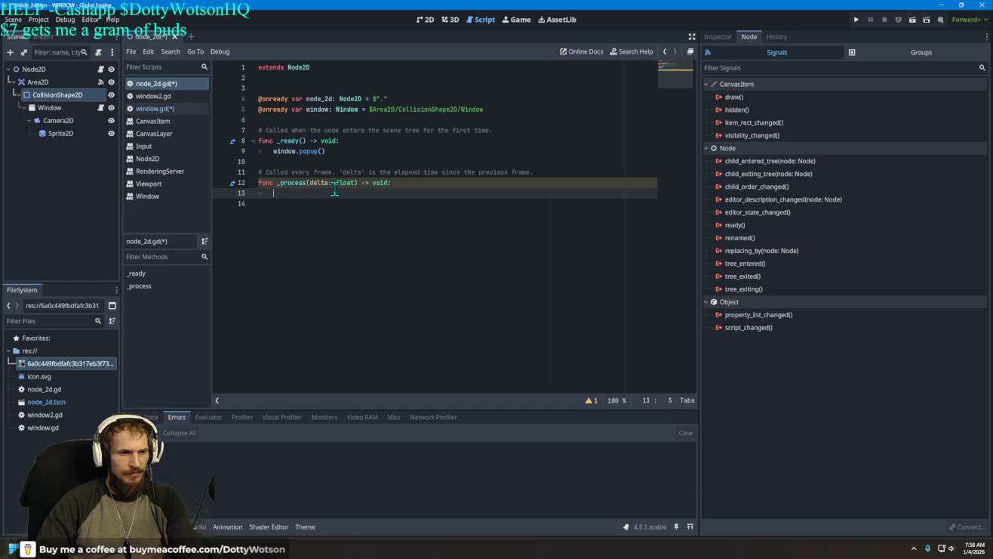
text(move)
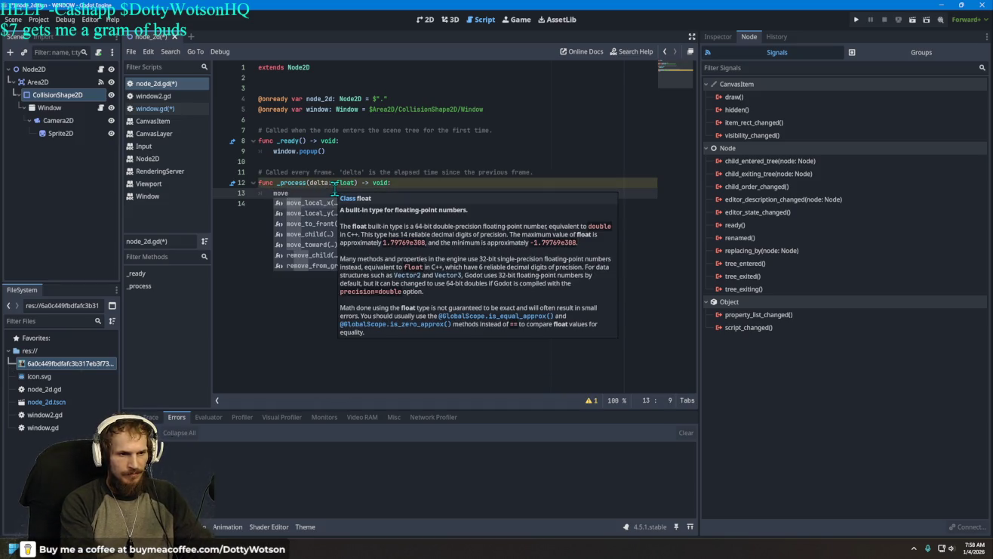
text(andslid)
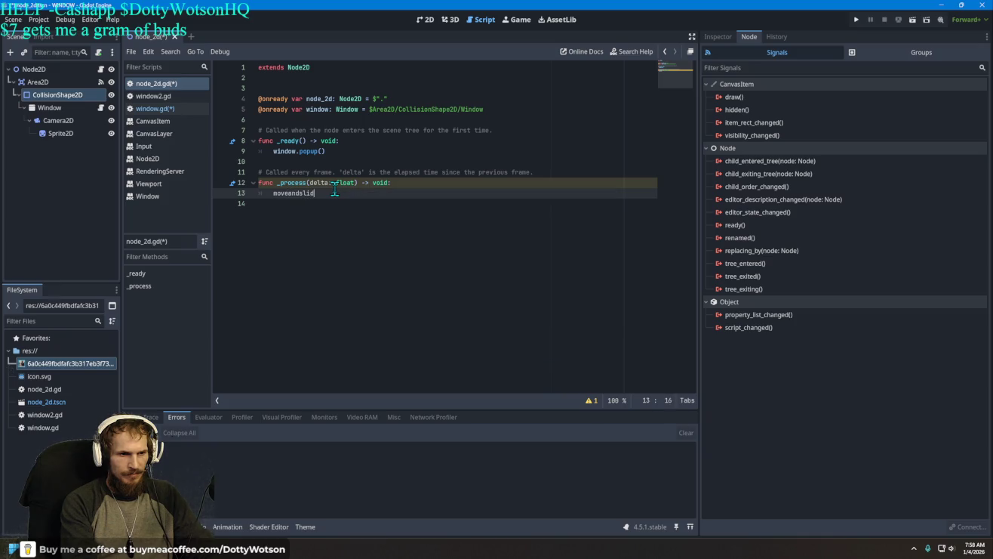